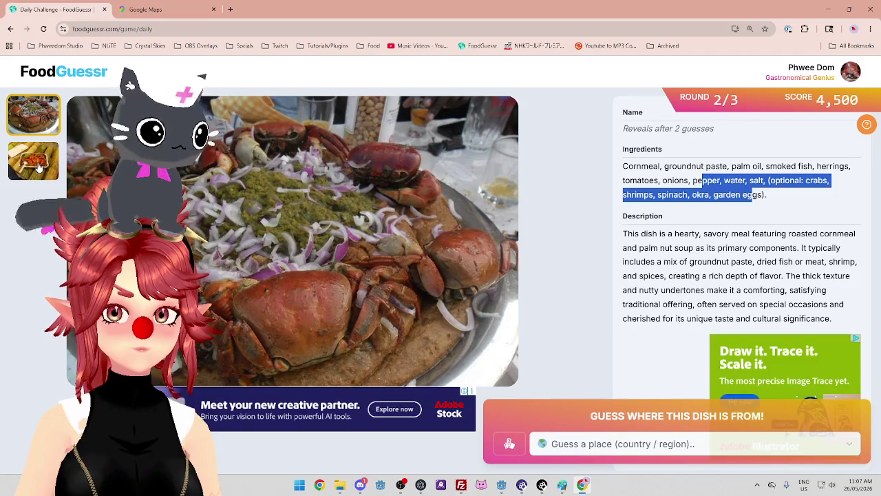
View the second and then the first dish photo, then bring up Google Maps
{"action": "left_click", "coordinate": [39, 165]}
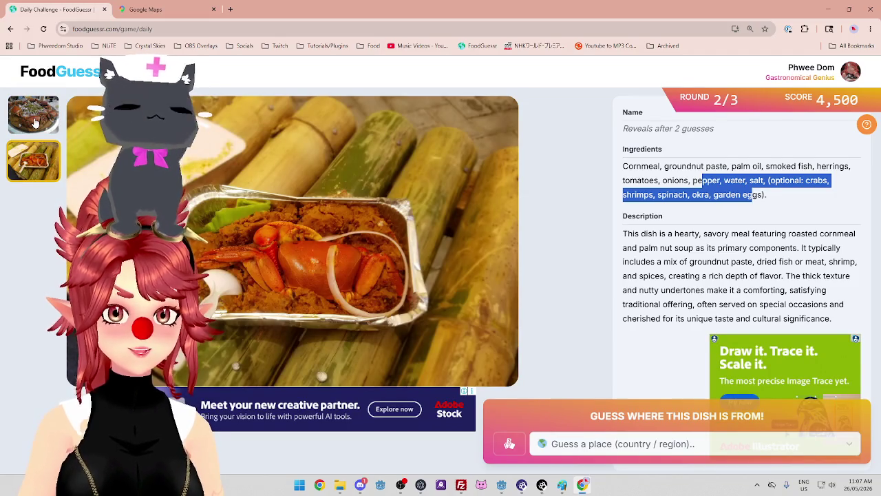
{"action": "left_click", "coordinate": [36, 123]}
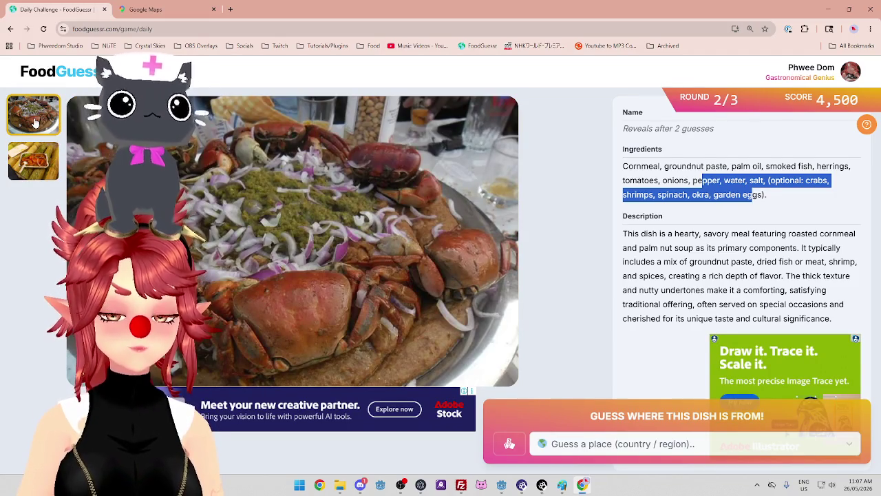
{"action": "left_click", "coordinate": [145, 9]}
{"action": "scroll", "coordinate": [461, 253], "scroll_direction": "down", "scroll_amount": 2}
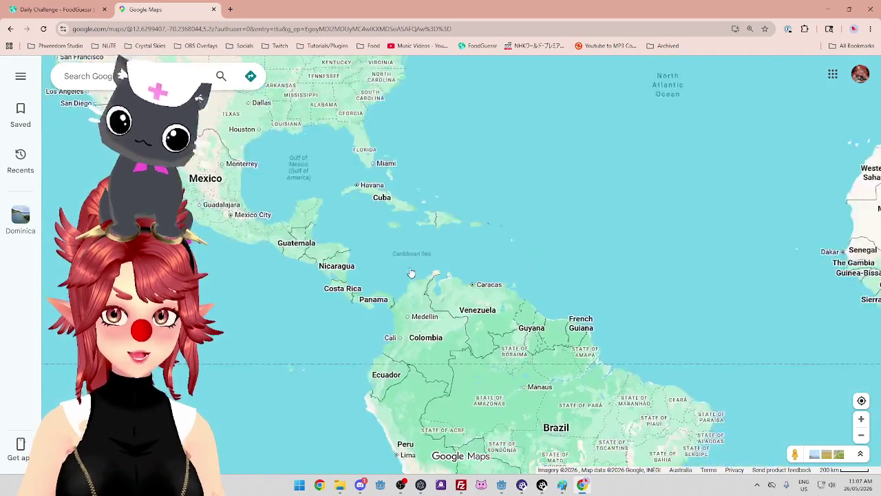
Survey the Caribbean and northern South America, dismiss the dropped pin, and return to FoodGuessr
{"action": "scroll", "coordinate": [461, 254], "scroll_direction": "up", "scroll_amount": 2}
{"action": "left_click", "coordinate": [636, 149]}
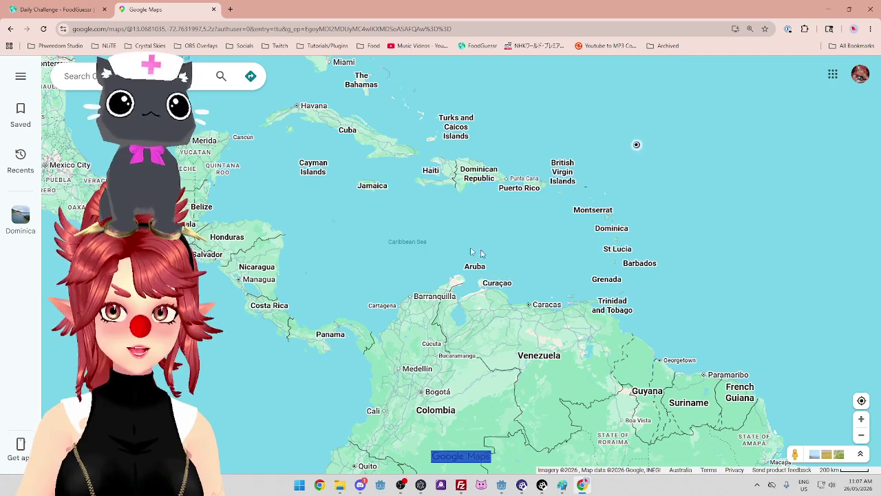
{"action": "left_click", "coordinate": [511, 217]}
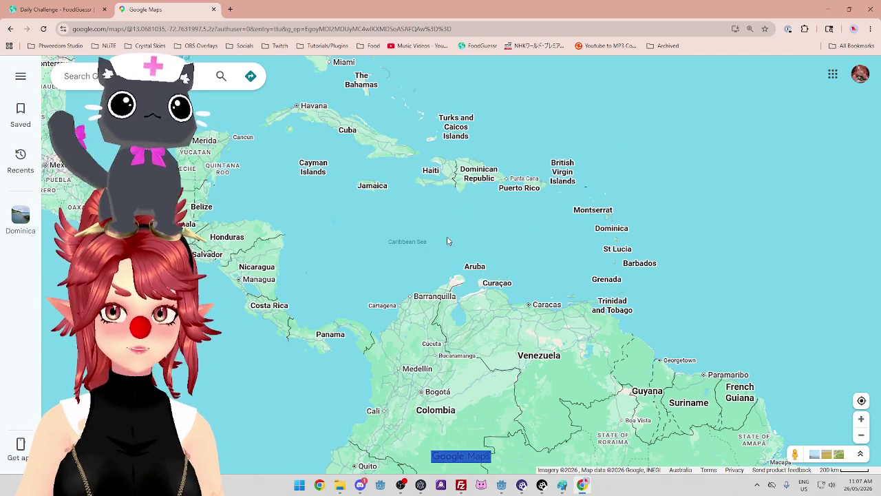
{"action": "left_click_drag", "start_coordinate": [409, 227], "coordinate": [425, 229]}
{"action": "scroll", "coordinate": [413, 223], "scroll_direction": "up", "scroll_amount": 1}
{"action": "scroll", "coordinate": [421, 219], "scroll_direction": "down", "scroll_amount": 1}
{"action": "scroll", "coordinate": [421, 221], "scroll_direction": "up", "scroll_amount": 1}
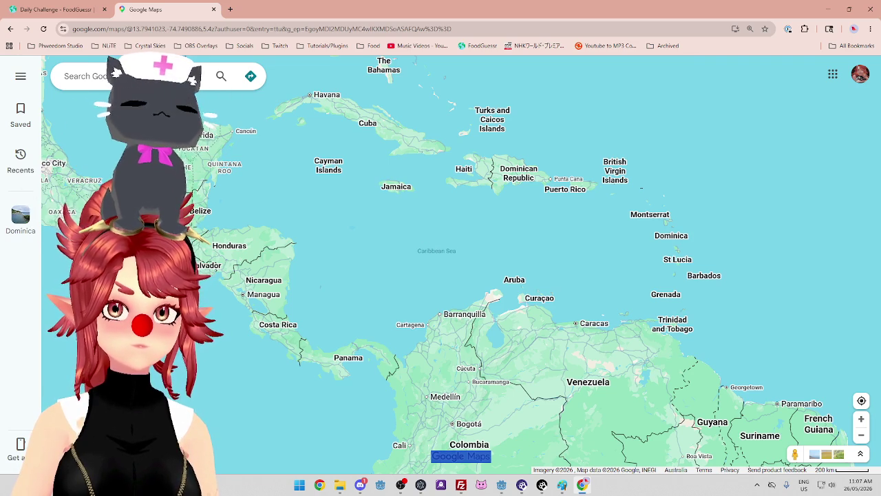
{"action": "left_click", "coordinate": [58, 4]}
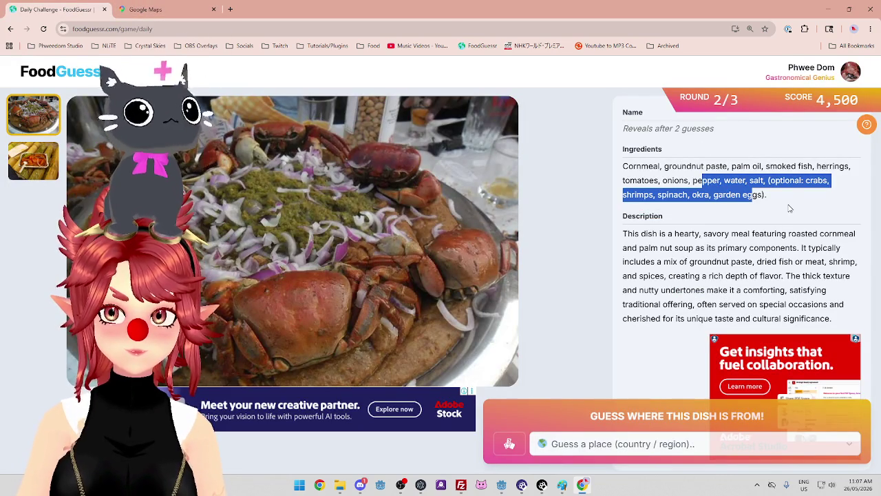
Highlight 'Cornmeal' and 'groundnut paste' in the ingredient list, then go back to the map
{"action": "left_click_drag", "start_coordinate": [658, 171], "coordinate": [810, 172]}
{"action": "left_click", "coordinate": [642, 172]}
{"action": "left_click_drag", "start_coordinate": [628, 172], "coordinate": [719, 172]}
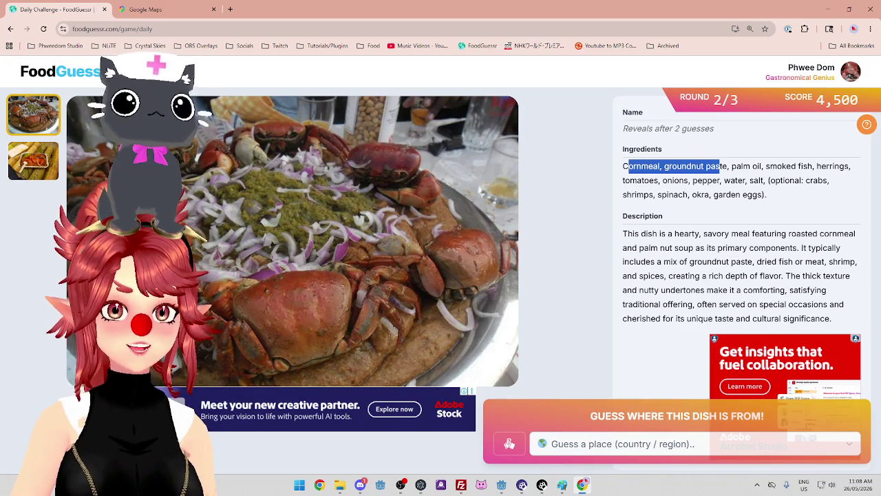
{"action": "left_click", "coordinate": [151, 12]}
Pan and zoom the map across Mexico, Central America and the Caribbean
{"action": "scroll", "coordinate": [569, 205], "scroll_direction": "down", "scroll_amount": 2}
{"action": "scroll", "coordinate": [597, 209], "scroll_direction": "up", "scroll_amount": 2}
{"action": "scroll", "coordinate": [596, 215], "scroll_direction": "down", "scroll_amount": 2}
{"action": "scroll", "coordinate": [597, 214], "scroll_direction": "down", "scroll_amount": 2}
{"action": "scroll", "coordinate": [516, 214], "scroll_direction": "up", "scroll_amount": 2}
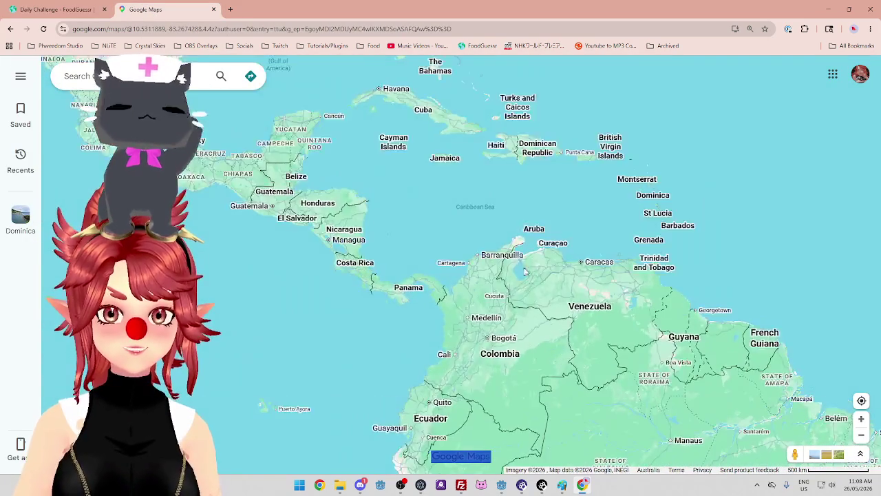
{"action": "left_click_drag", "start_coordinate": [331, 170], "coordinate": [348, 193]}
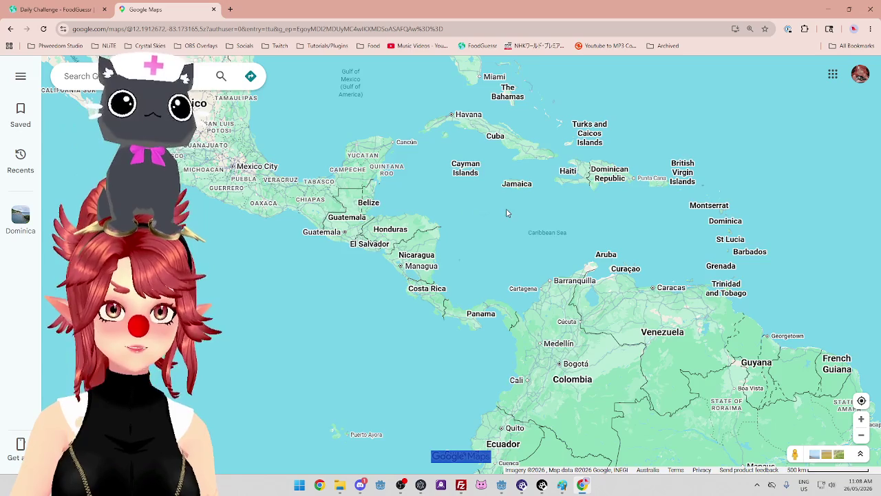
{"action": "scroll", "coordinate": [506, 213], "scroll_direction": "down", "scroll_amount": 2}
{"action": "scroll", "coordinate": [502, 220], "scroll_direction": "up", "scroll_amount": 3}
{"action": "left_click_drag", "start_coordinate": [535, 205], "coordinate": [487, 231]}
{"action": "scroll", "coordinate": [487, 230], "scroll_direction": "down", "scroll_amount": 2}
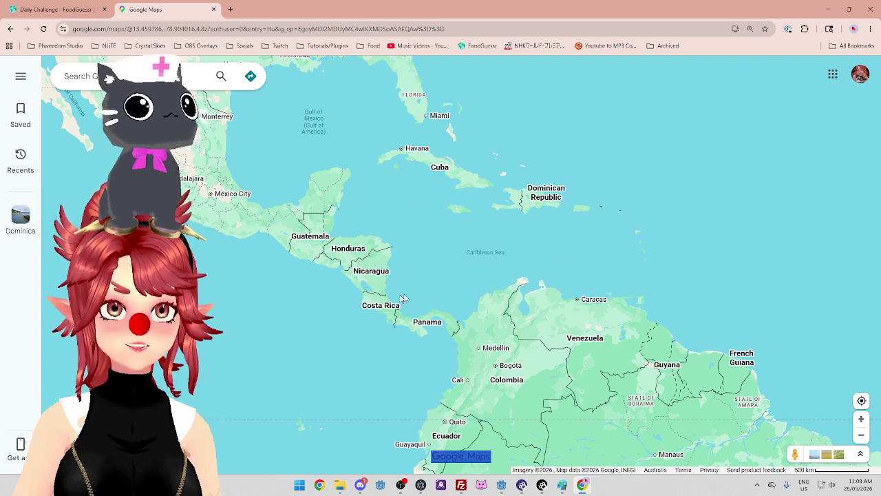
{"action": "scroll", "coordinate": [411, 232], "scroll_direction": "down", "scroll_amount": 1}
{"action": "scroll", "coordinate": [497, 236], "scroll_direction": "up", "scroll_amount": 1}
Bring Puerto Rico and Suriname into view and centre the map on the Lesser Antilles
{"action": "left_click_drag", "start_coordinate": [497, 237], "coordinate": [444, 215]}
{"action": "scroll", "coordinate": [565, 314], "scroll_direction": "up", "scroll_amount": 2}
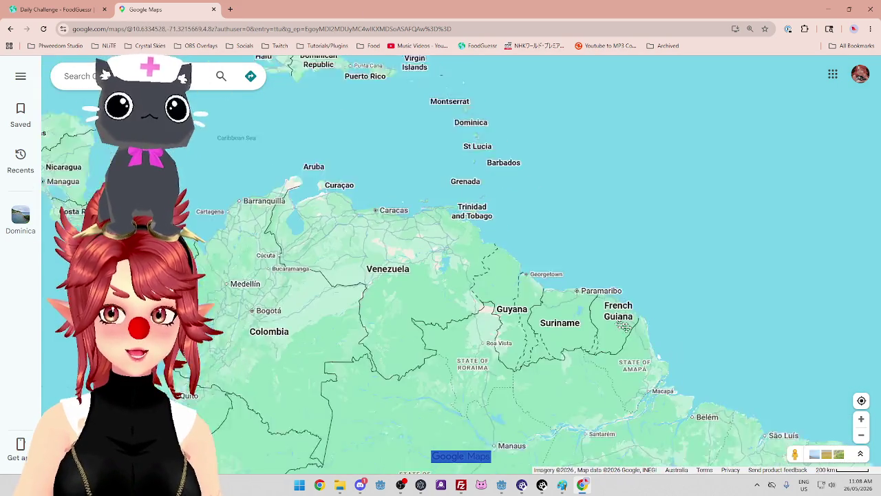
{"action": "scroll", "coordinate": [563, 306], "scroll_direction": "up", "scroll_amount": 2}
{"action": "scroll", "coordinate": [523, 289], "scroll_direction": "down", "scroll_amount": 2}
{"action": "scroll", "coordinate": [527, 305], "scroll_direction": "up", "scroll_amount": 2}
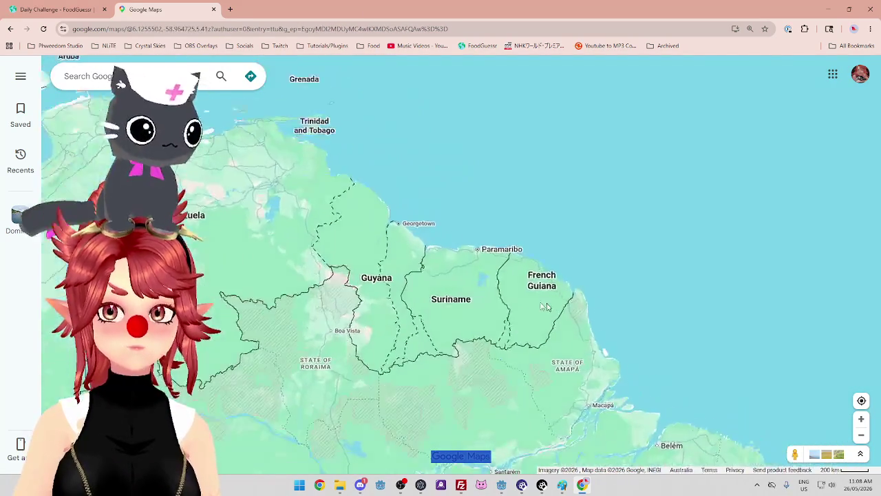
{"action": "scroll", "coordinate": [376, 258], "scroll_direction": "down", "scroll_amount": 2}
{"action": "scroll", "coordinate": [372, 264], "scroll_direction": "down", "scroll_amount": 3}
{"action": "scroll", "coordinate": [257, 164], "scroll_direction": "up", "scroll_amount": 3}
{"action": "mouse_move", "coordinate": [416, 220]}
{"action": "left_mouse_down"}
{"action": "mouse_move", "coordinate": [470, 269]}
{"action": "mouse_move", "coordinate": [424, 248]}
{"action": "mouse_move", "coordinate": [405, 213]}
{"action": "mouse_move", "coordinate": [468, 195]}
{"action": "mouse_move", "coordinate": [496, 215]}
{"action": "left_mouse_up"}
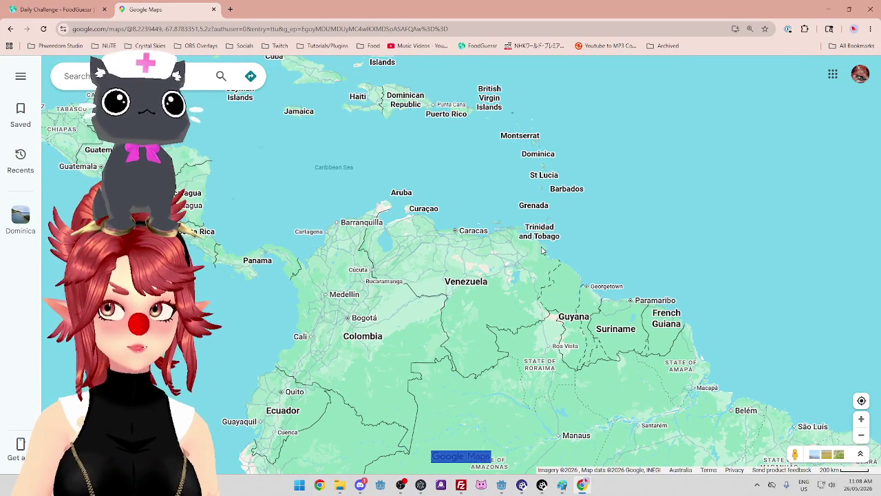
{"action": "scroll", "coordinate": [542, 249], "scroll_direction": "up", "scroll_amount": 2}
{"action": "scroll", "coordinate": [542, 249], "scroll_direction": "down", "scroll_amount": 2}
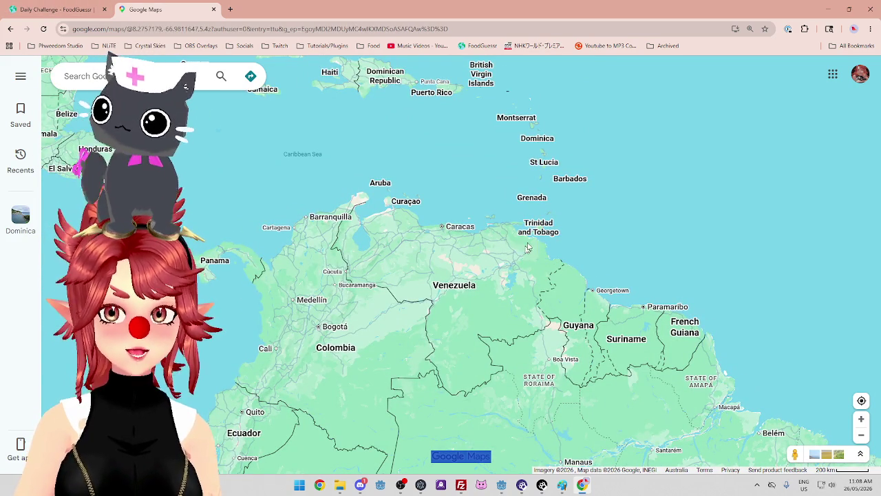
Guess Trinidad and Tobago in FoodGuessr (rated Cold), then return to the map
{"action": "left_click", "coordinate": [82, 7]}
{"action": "left_click", "coordinate": [681, 444]}
{"action": "type", "text": "tri"}
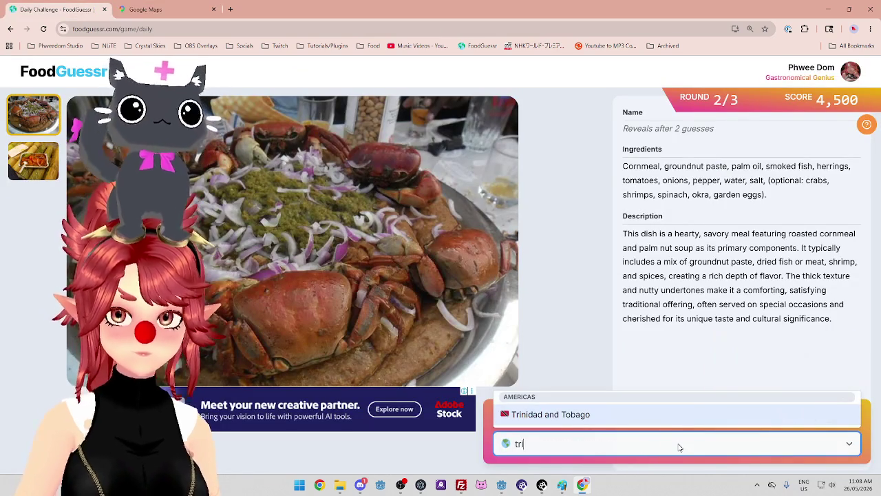
{"action": "left_click", "coordinate": [650, 413]}
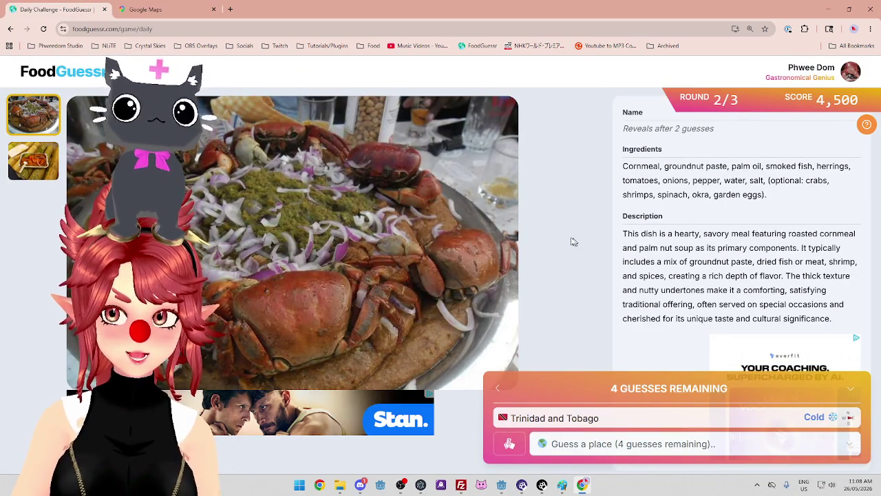
{"action": "left_click", "coordinate": [158, 9]}
{"action": "scroll", "coordinate": [585, 268], "scroll_direction": "down", "scroll_amount": 5}
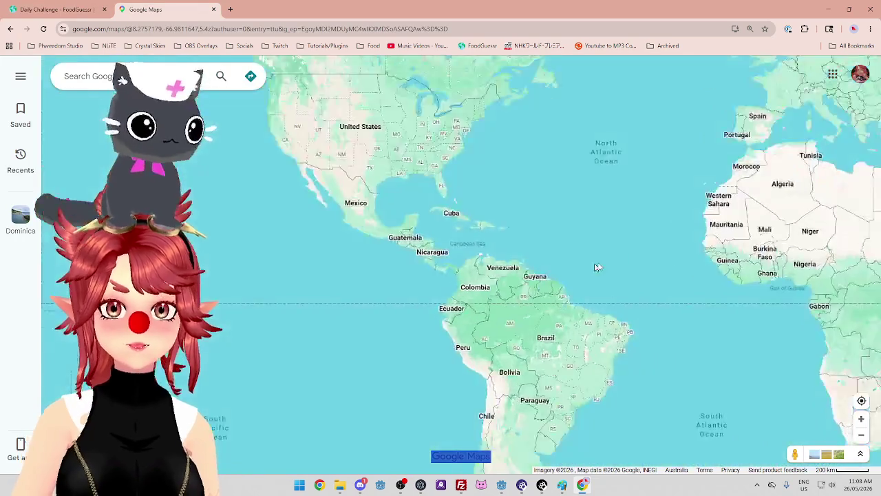
Pan the map across Europe, the Mediterranean and North Africa, then switch back to the dish page
{"action": "scroll", "coordinate": [569, 275], "scroll_direction": "up", "scroll_amount": 5}
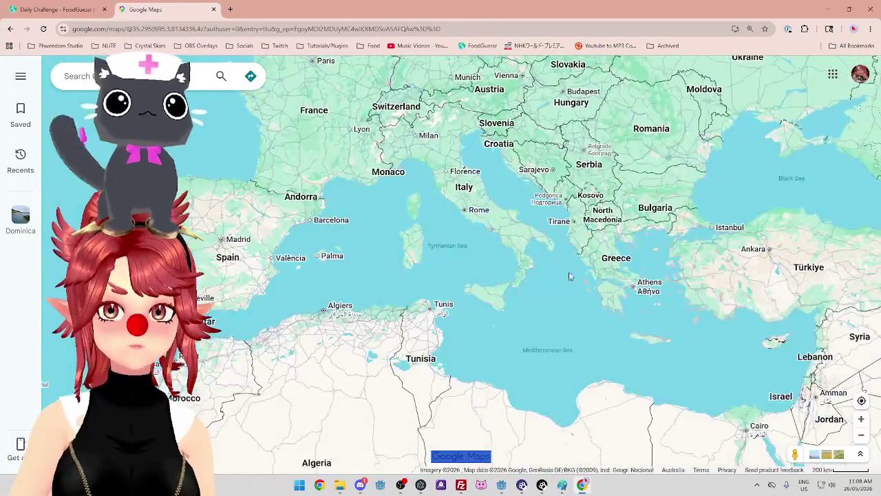
{"action": "scroll", "coordinate": [530, 258], "scroll_direction": "down", "scroll_amount": 2}
{"action": "mouse_move", "coordinate": [413, 159]}
{"action": "left_mouse_down"}
{"action": "mouse_move", "coordinate": [437, 203]}
{"action": "mouse_move", "coordinate": [471, 173]}
{"action": "left_mouse_up"}
{"action": "scroll", "coordinate": [470, 187], "scroll_direction": "down", "scroll_amount": 4}
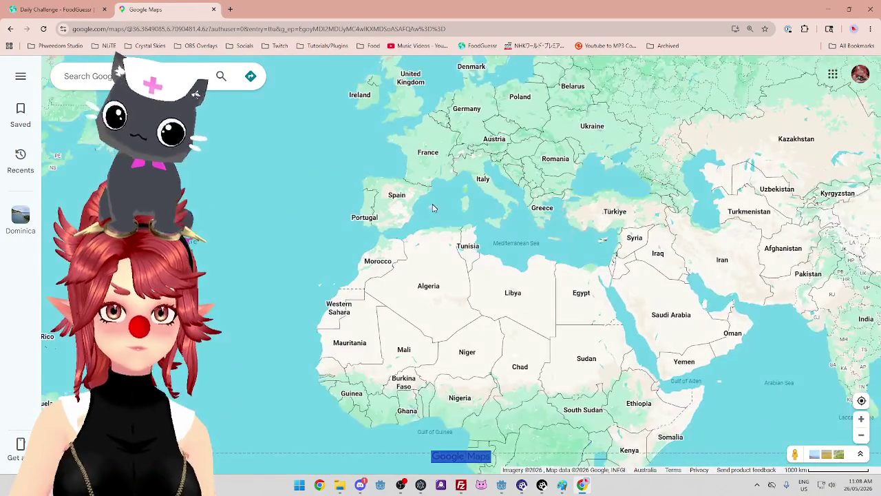
{"action": "scroll", "coordinate": [470, 187], "scroll_direction": "up", "scroll_amount": 3}
{"action": "left_click_drag", "start_coordinate": [386, 173], "coordinate": [448, 206]}
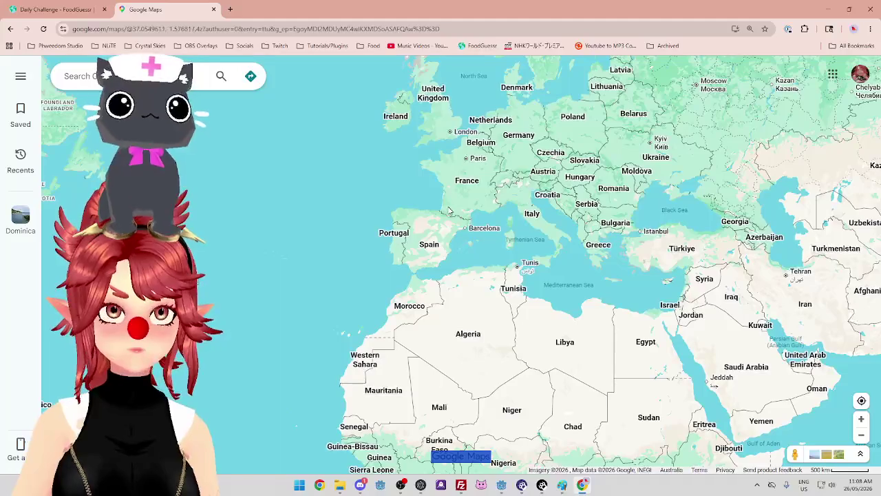
{"action": "key", "text": "ctrl+shift+Tab"}
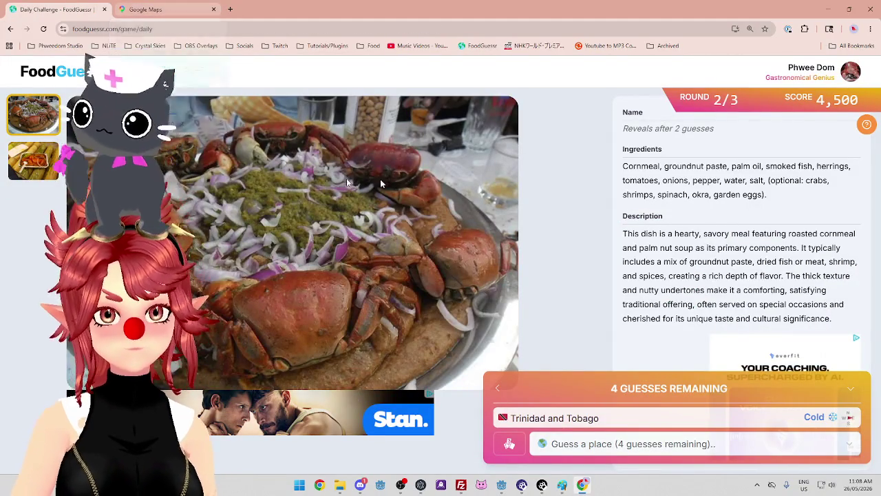
Recheck the second and first dish photos, then zoom the map out over Europe, Africa and Asia
{"action": "left_click", "coordinate": [26, 158]}
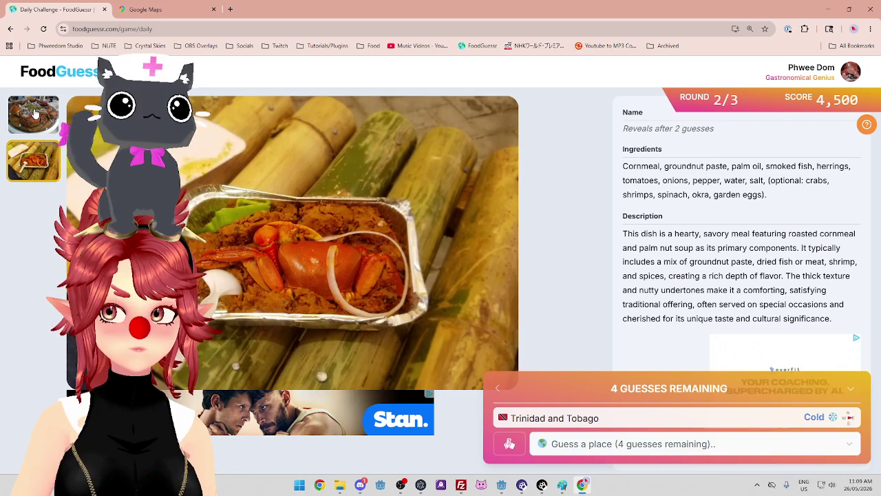
{"action": "left_click", "coordinate": [36, 114]}
{"action": "left_click", "coordinate": [170, 13]}
{"action": "scroll", "coordinate": [365, 216], "scroll_direction": "down", "scroll_amount": 2}
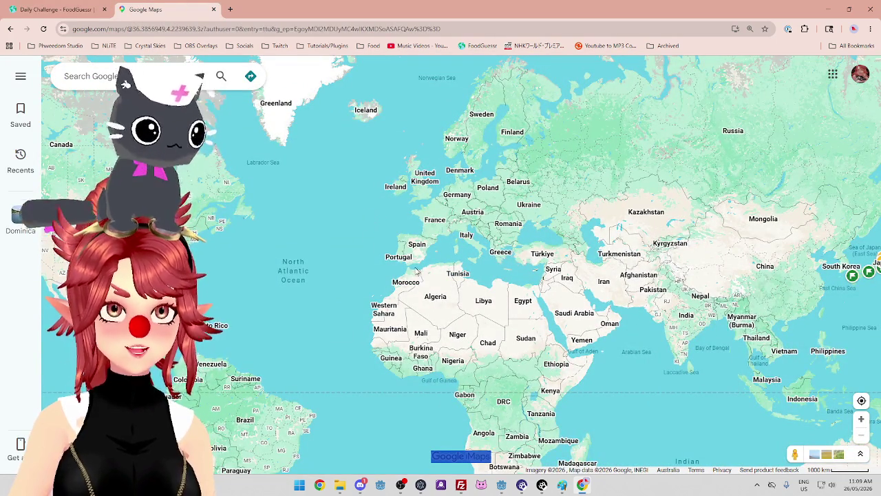
Zoom and pan the map into Morocco, Algeria and Tunisia, then return to the dish page
{"action": "scroll", "coordinate": [417, 272], "scroll_direction": "up", "scroll_amount": 5}
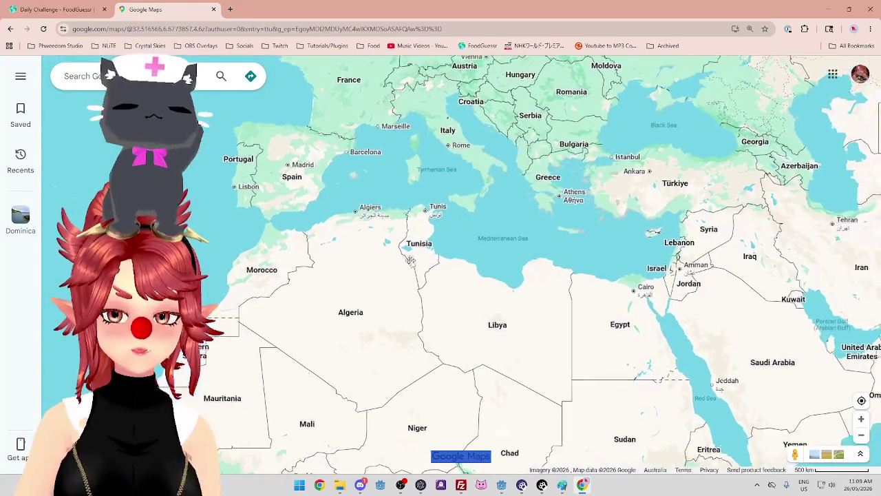
{"action": "scroll", "coordinate": [410, 260], "scroll_direction": "up", "scroll_amount": 2}
{"action": "scroll", "coordinate": [406, 255], "scroll_direction": "down", "scroll_amount": 2}
{"action": "left_click_drag", "start_coordinate": [351, 253], "coordinate": [399, 218]}
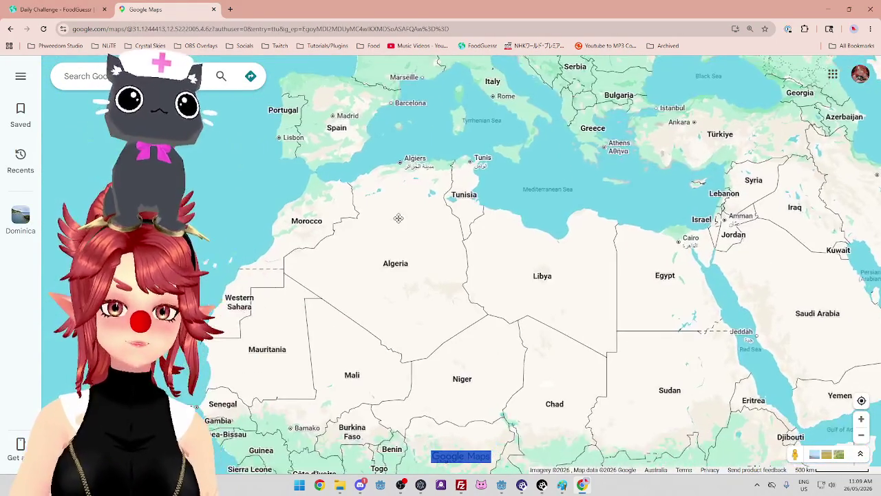
{"action": "left_click", "coordinate": [58, 9]}
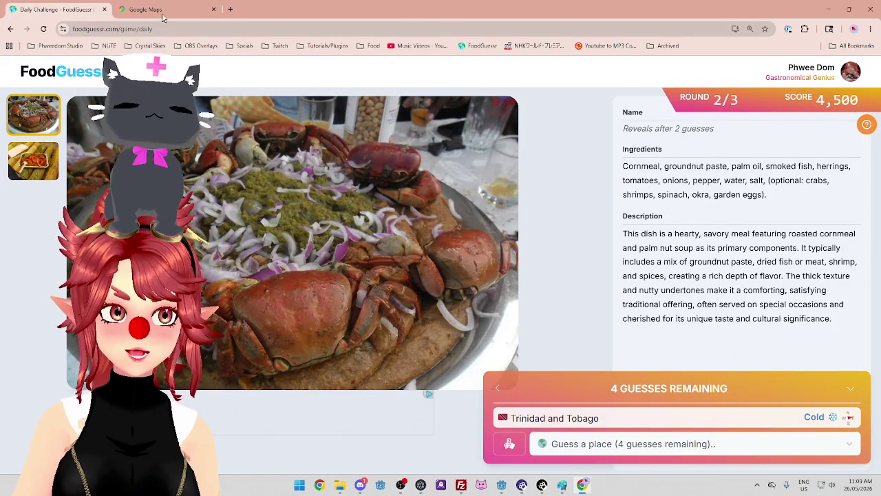
{"action": "key", "text": "ctrl+Tab"}
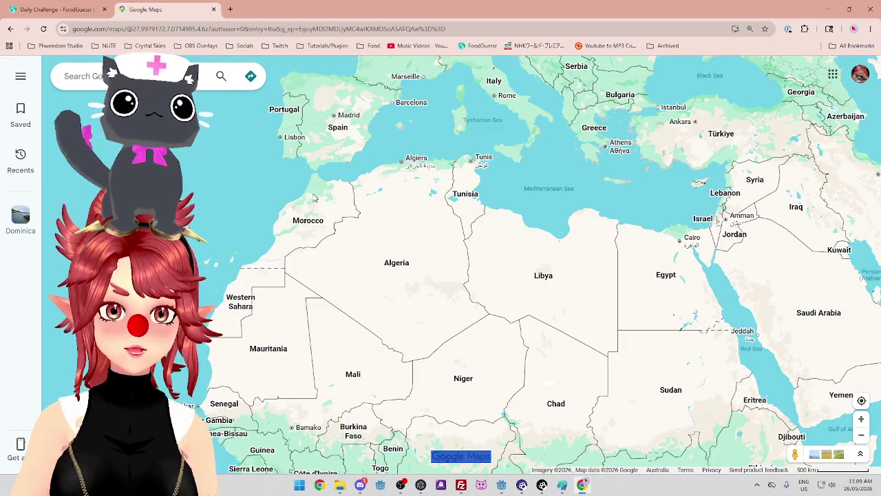
{"action": "scroll", "coordinate": [316, 203], "scroll_direction": "up", "scroll_amount": 3}
{"action": "scroll", "coordinate": [337, 220], "scroll_direction": "down", "scroll_amount": 3}
{"action": "scroll", "coordinate": [355, 245], "scroll_direction": "up", "scroll_amount": 3}
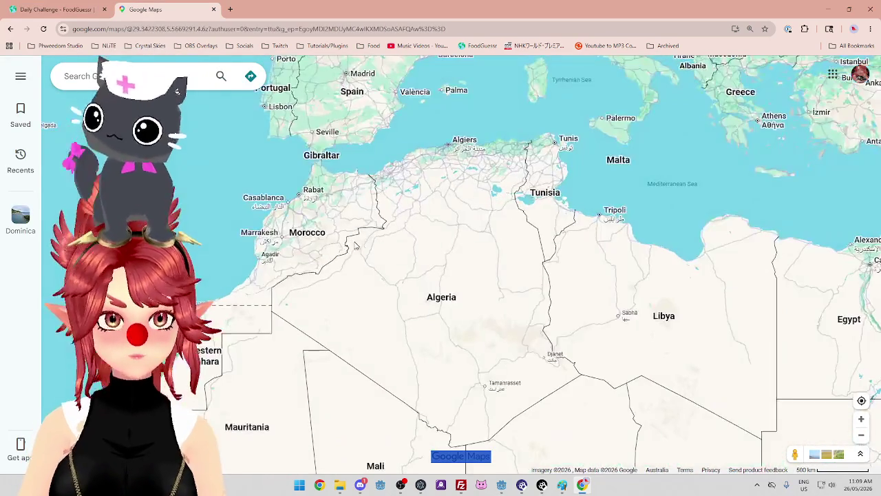
{"action": "left_click", "coordinate": [55, 10]}
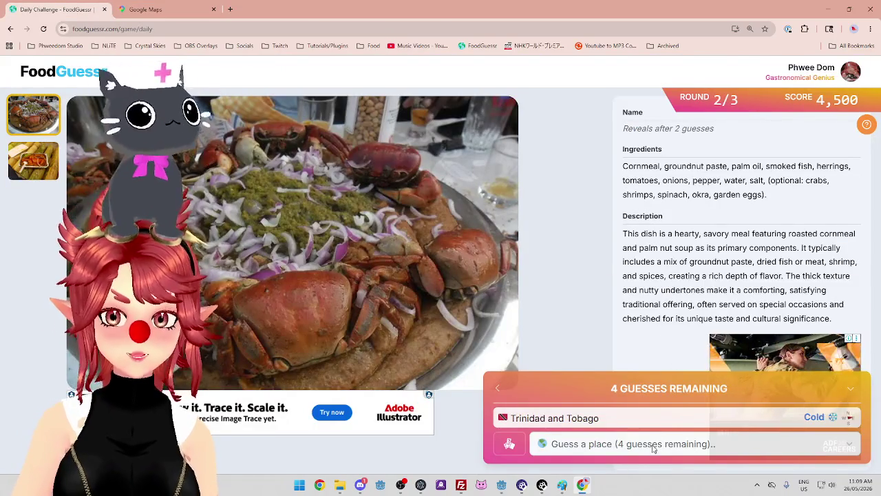
Guess Morocco (rated Warm), revealing the dish name Aprapransa, then return to the map
{"action": "left_click", "coordinate": [654, 446]}
{"action": "type", "text": "mo"}
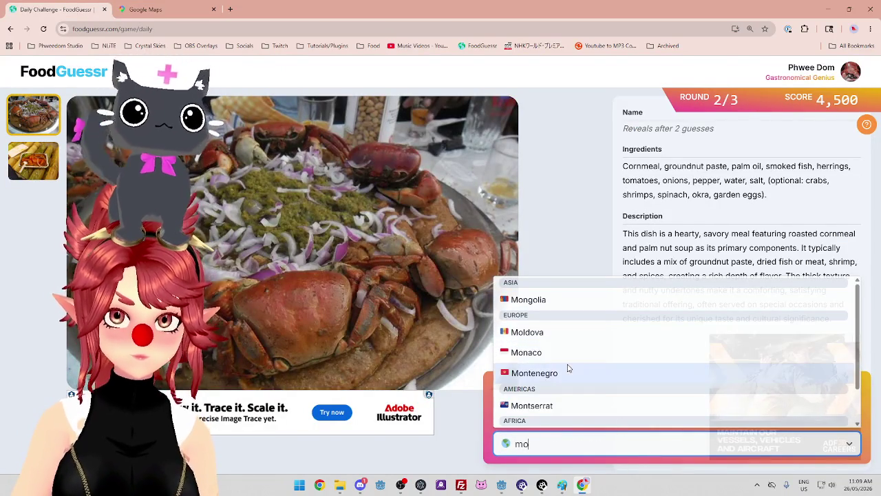
{"action": "type", "text": "ro"}
{"action": "key", "text": "Return"}
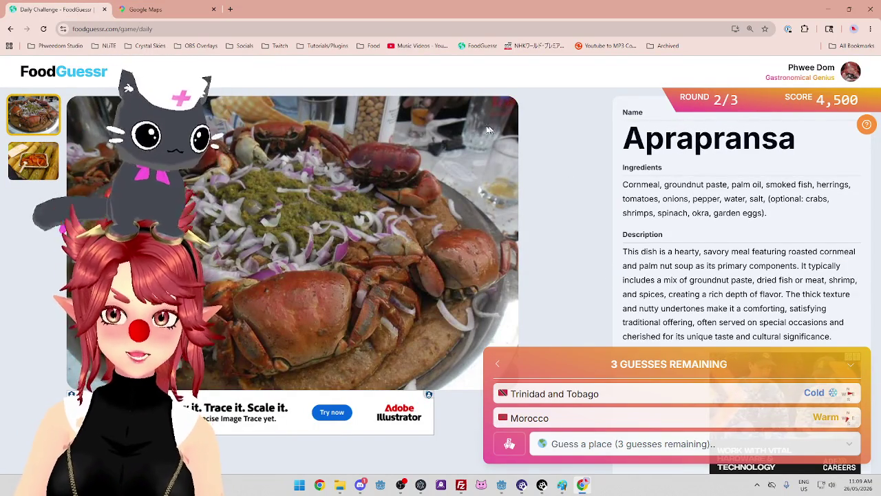
{"action": "left_click", "coordinate": [148, 9]}
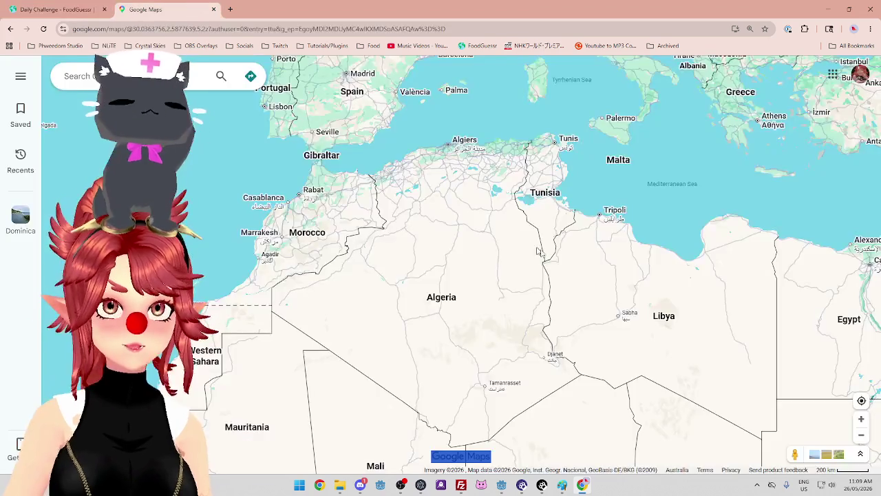
Pan and zoom the map over West Africa's Gulf of Guinea coast
{"action": "scroll", "coordinate": [534, 249], "scroll_direction": "down", "scroll_amount": 5}
{"action": "left_click_drag", "start_coordinate": [448, 289], "coordinate": [433, 205]}
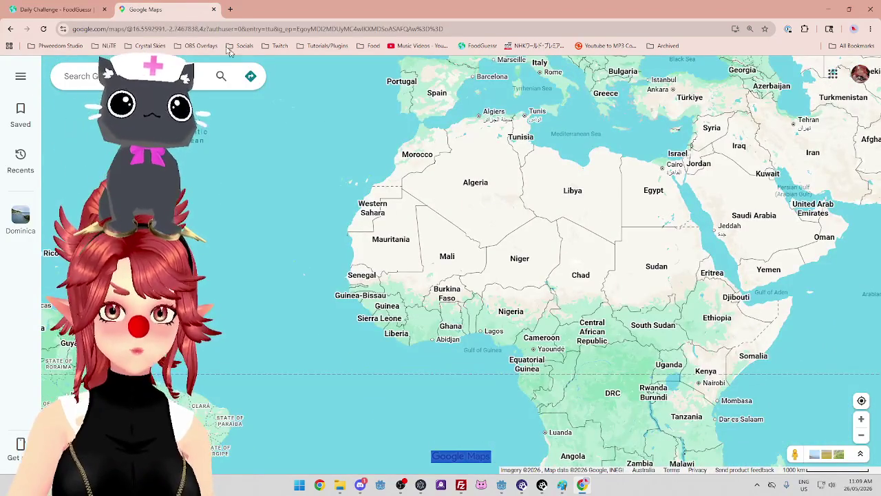
{"action": "left_click", "coordinate": [69, 9]}
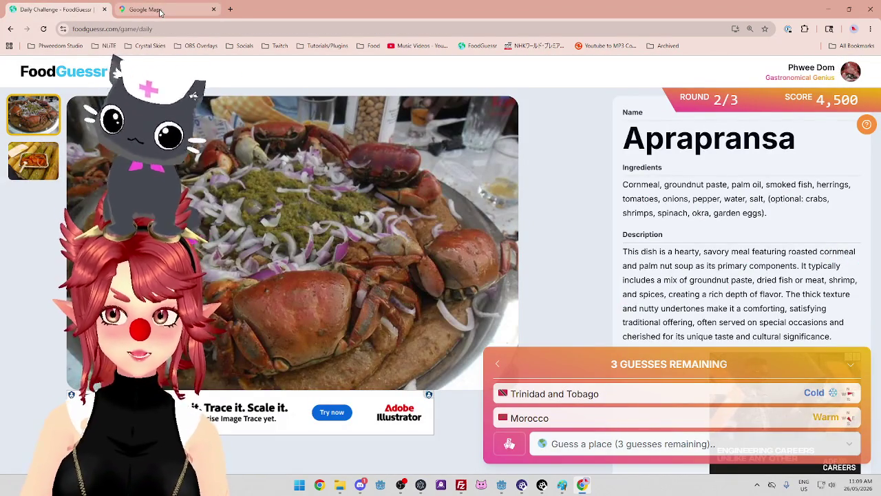
{"action": "mouse_move", "coordinate": [161, 11]}
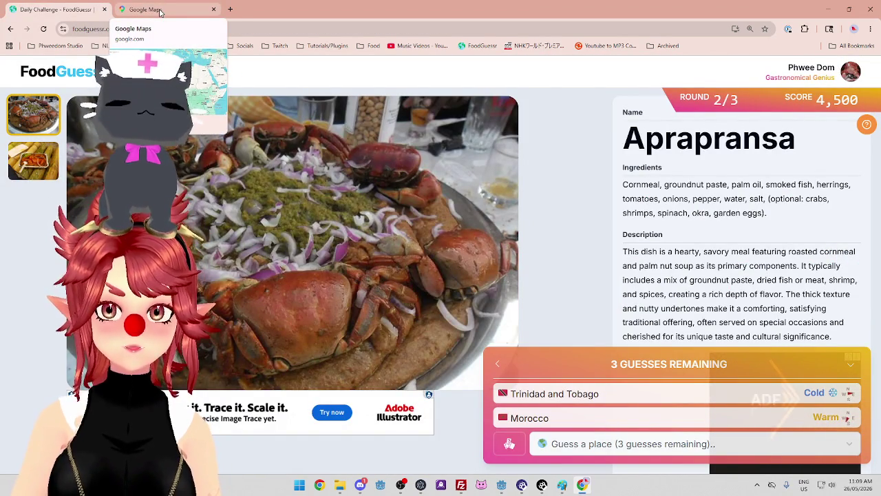
{"action": "left_click", "coordinate": [160, 12]}
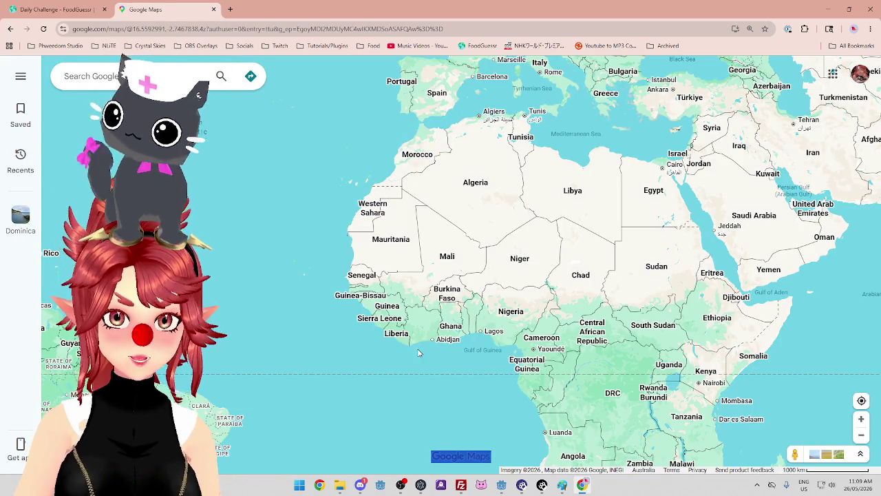
{"action": "scroll", "coordinate": [417, 348], "scroll_direction": "up", "scroll_amount": 3}
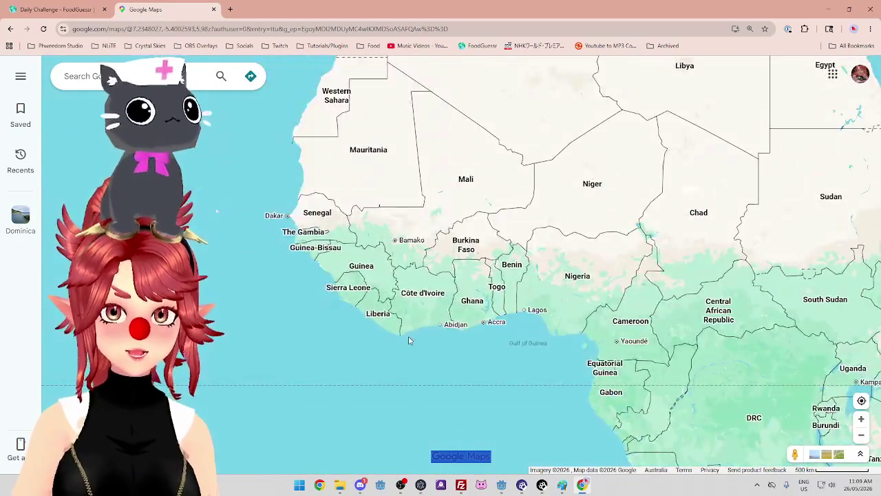
{"action": "scroll", "coordinate": [409, 338], "scroll_direction": "down", "scroll_amount": 2}
{"action": "scroll", "coordinate": [408, 337], "scroll_direction": "up", "scroll_amount": 5}
{"action": "scroll", "coordinate": [408, 338], "scroll_direction": "up", "scroll_amount": 1}
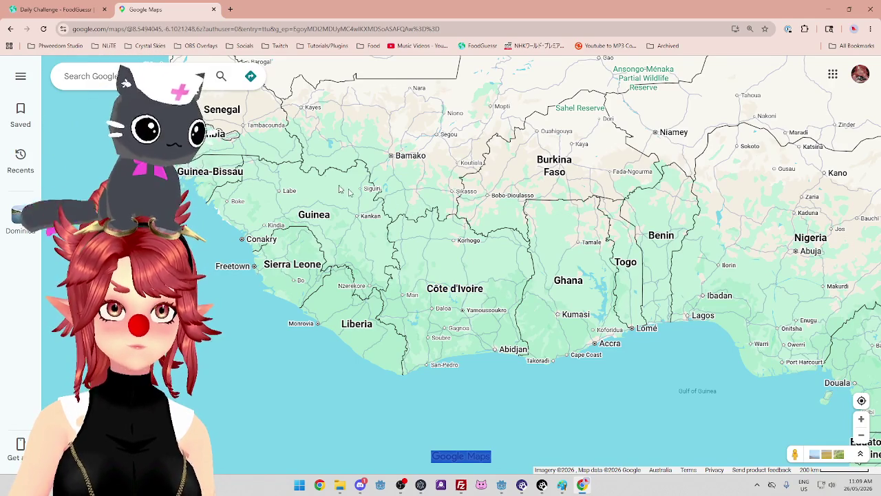
{"action": "scroll", "coordinate": [523, 289], "scroll_direction": "down", "scroll_amount": 2}
{"action": "scroll", "coordinate": [538, 305], "scroll_direction": "up", "scroll_amount": 2}
{"action": "scroll", "coordinate": [538, 307], "scroll_direction": "up", "scroll_amount": 2}
{"action": "scroll", "coordinate": [538, 306], "scroll_direction": "down", "scroll_amount": 2}
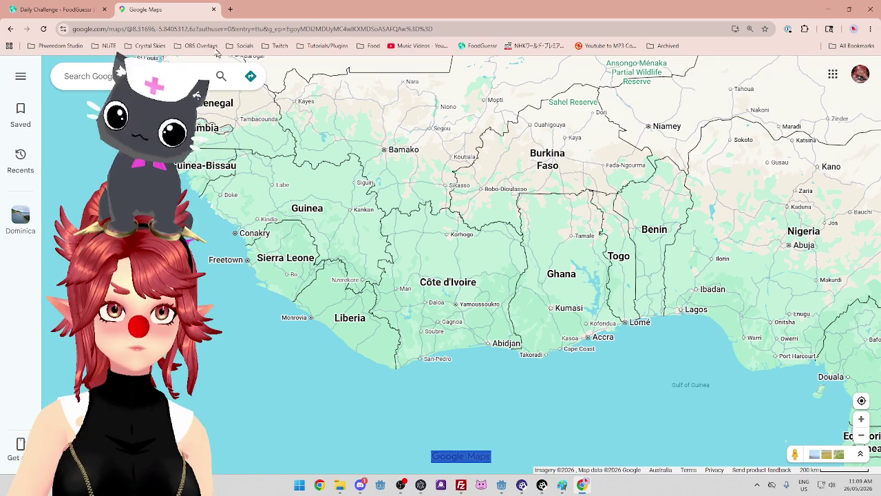
Enter Ghana as the Aprapransa guess, scoring 4,000 for the round
{"action": "left_click", "coordinate": [62, 10]}
{"action": "left_click", "coordinate": [638, 443]}
{"action": "type", "text": "gh"}
{"action": "left_click", "coordinate": [582, 415]}
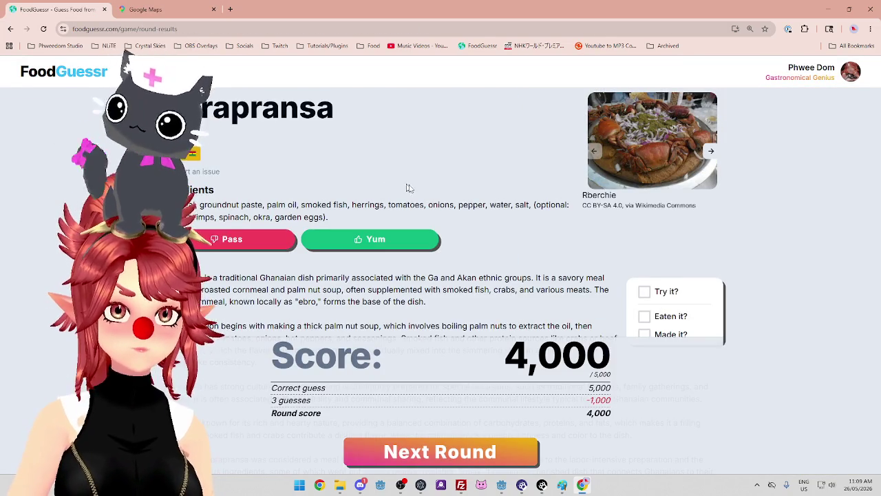
Read the Aprapransa description, highlighting the cornmeal soup and preparation lines, then start round 3
{"action": "scroll", "coordinate": [408, 238], "scroll_direction": "down", "scroll_amount": 2}
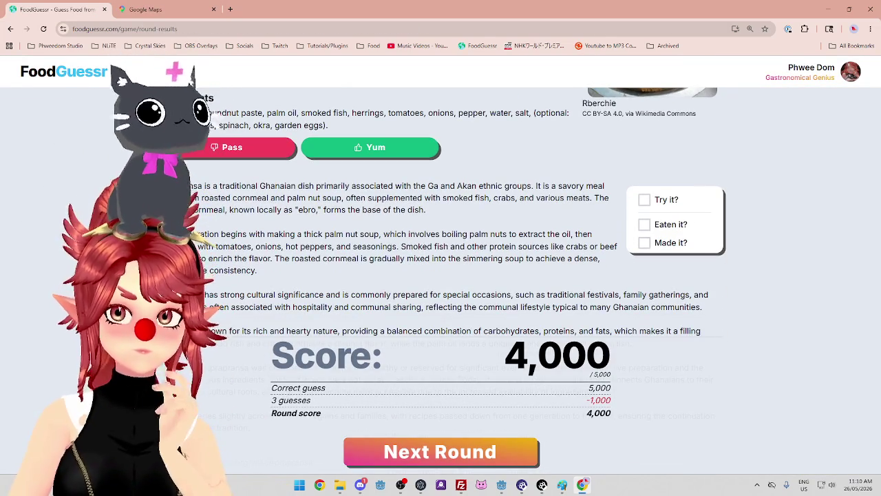
{"action": "mouse_move", "coordinate": [219, 198]}
{"action": "left_mouse_down"}
{"action": "mouse_move", "coordinate": [291, 198]}
{"action": "mouse_move", "coordinate": [291, 186]}
{"action": "mouse_move", "coordinate": [306, 198]}
{"action": "mouse_move", "coordinate": [585, 198]}
{"action": "left_mouse_up"}
{"action": "mouse_move", "coordinate": [185, 209]}
{"action": "left_mouse_down"}
{"action": "mouse_move", "coordinate": [207, 199]}
{"action": "mouse_move", "coordinate": [291, 213]}
{"action": "mouse_move", "coordinate": [420, 210]}
{"action": "left_mouse_up"}
{"action": "left_click", "coordinate": [424, 210]}
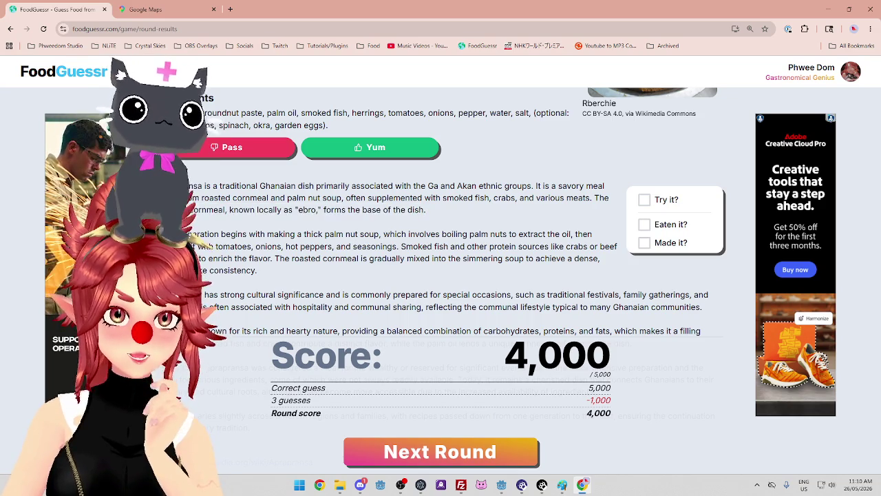
{"action": "left_click_drag", "start_coordinate": [192, 234], "coordinate": [566, 234]}
{"action": "left_click_drag", "start_coordinate": [198, 246], "coordinate": [566, 246]}
{"action": "scroll", "coordinate": [396, 272], "scroll_direction": "down", "scroll_amount": 3}
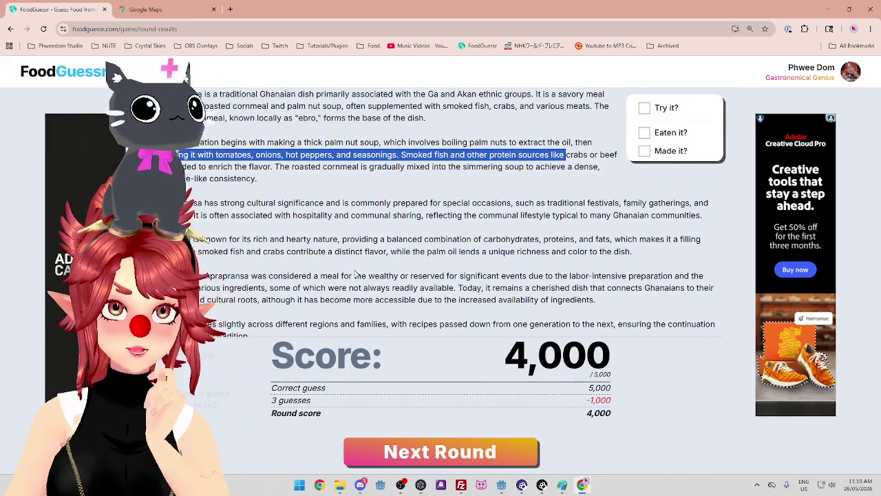
{"action": "scroll", "coordinate": [355, 273], "scroll_direction": "up", "scroll_amount": 3}
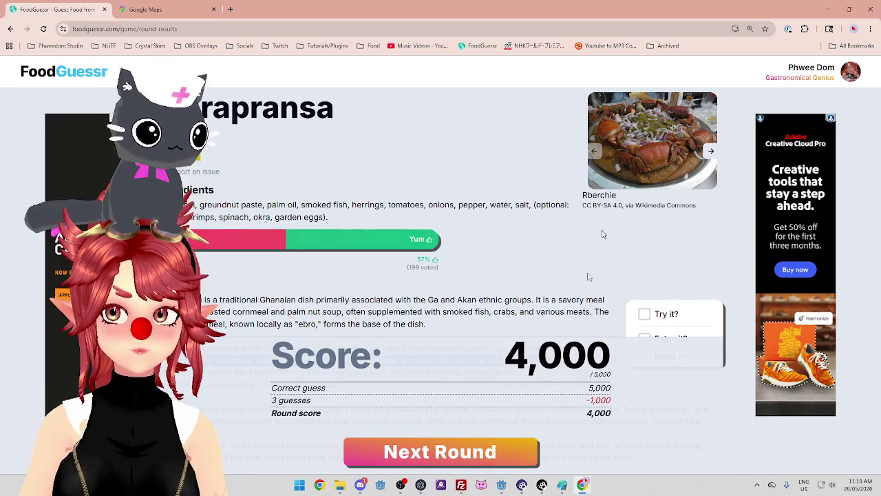
{"action": "left_click", "coordinate": [489, 453]}
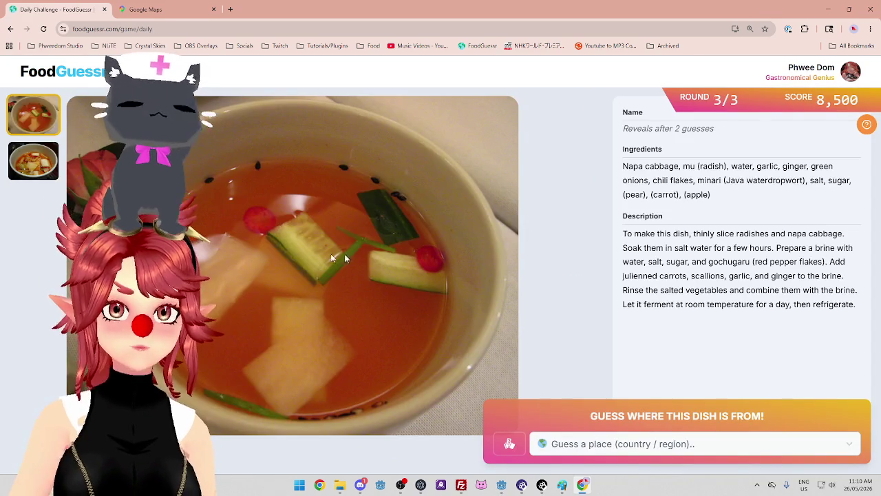
Compare both Nabak-kimchi photos and guess Japan first
{"action": "left_click", "coordinate": [37, 159]}
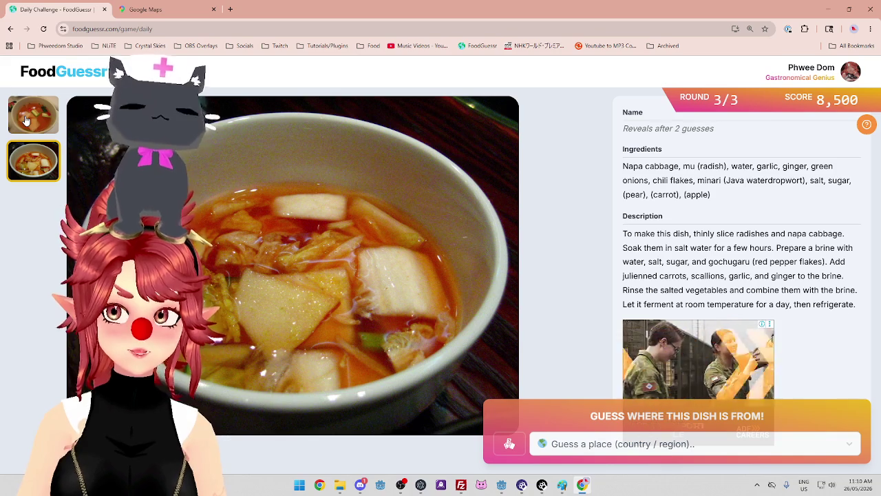
{"action": "left_click", "coordinate": [26, 121]}
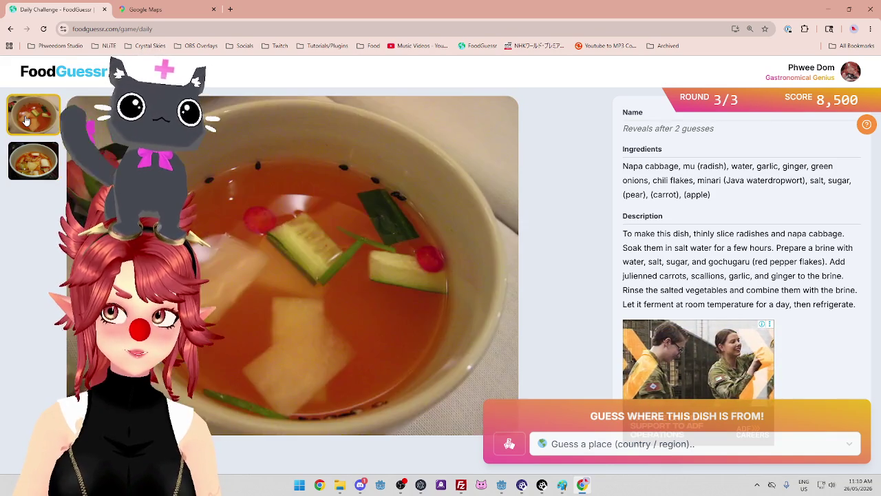
{"action": "left_click", "coordinate": [565, 441]}
{"action": "type", "text": "jap"}
{"action": "key", "text": "Return"}
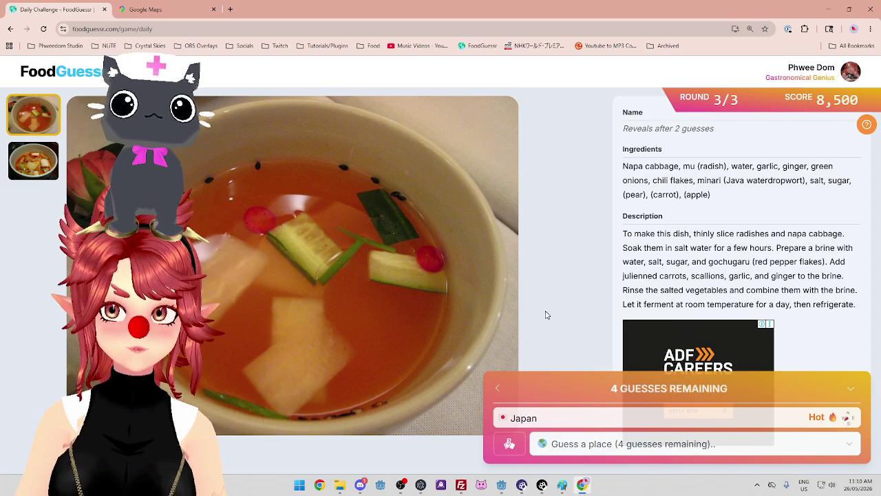
Highlight the radish ingredient and guess China next
{"action": "mouse_move", "coordinate": [683, 165]}
{"action": "left_mouse_down"}
{"action": "mouse_move", "coordinate": [728, 166]}
{"action": "mouse_move", "coordinate": [695, 166]}
{"action": "left_mouse_up"}
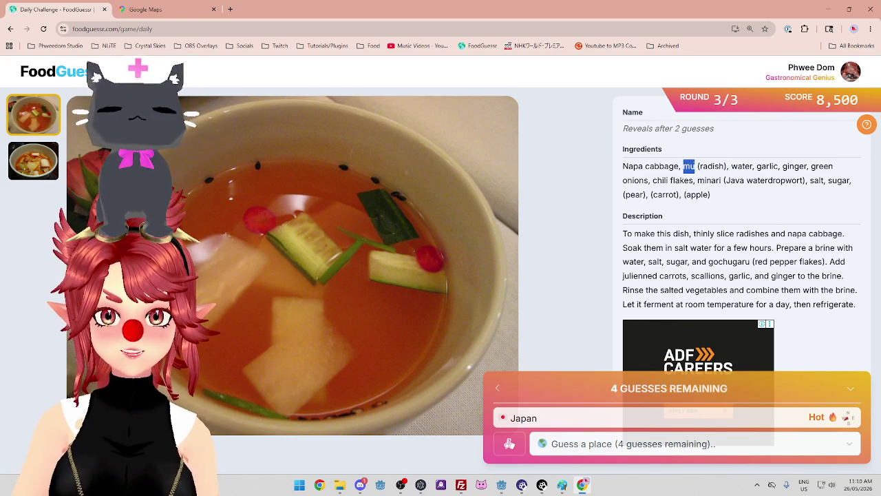
{"action": "left_click", "coordinate": [722, 446]}
{"action": "type", "text": "chin"}
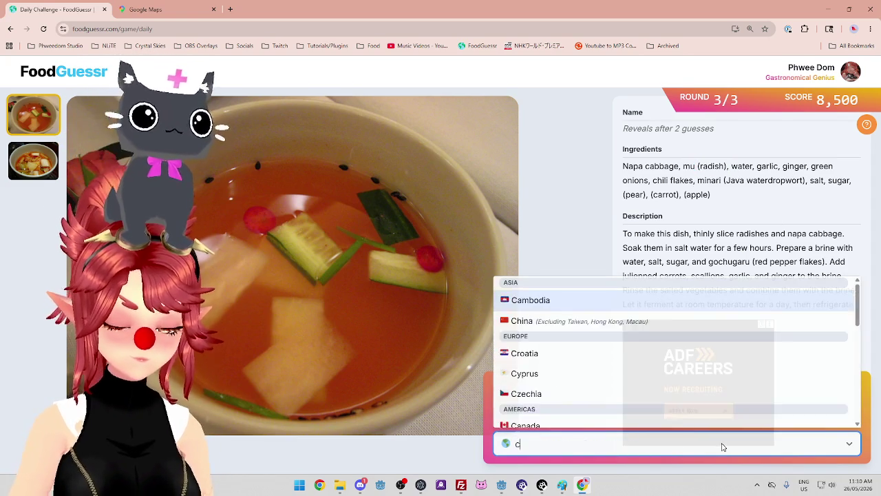
{"action": "left_click", "coordinate": [684, 421]}
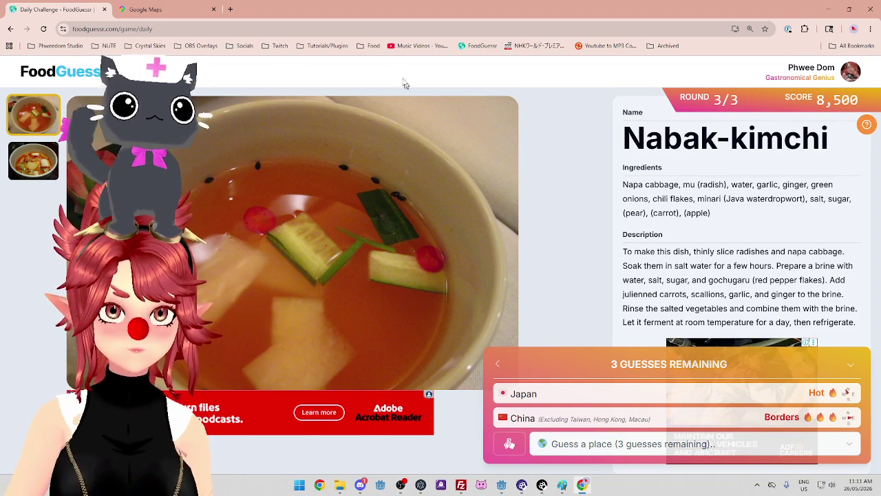
Pan Google Maps over East Asia to compare the region
{"action": "left_click", "coordinate": [140, 13]}
{"action": "scroll", "coordinate": [388, 236], "scroll_direction": "down", "scroll_amount": 5}
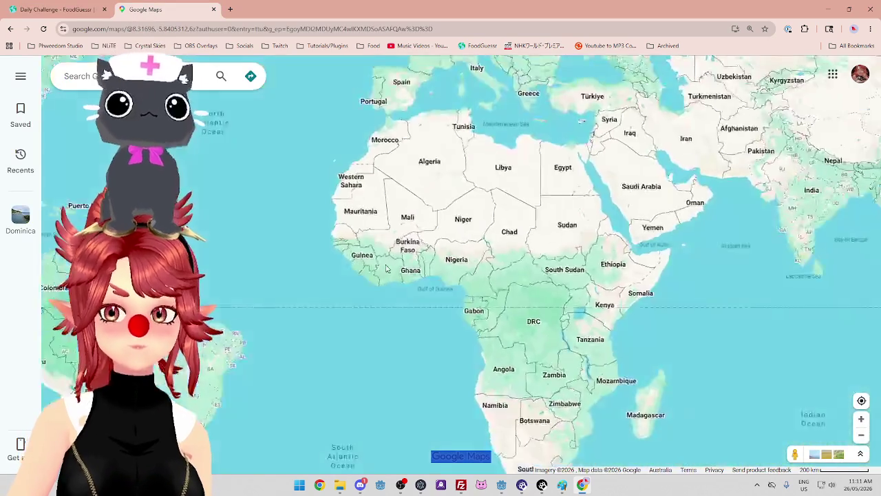
{"action": "left_click_drag", "start_coordinate": [501, 175], "coordinate": [238, 217]}
{"action": "scroll", "coordinate": [612, 263], "scroll_direction": "up", "scroll_amount": 5}
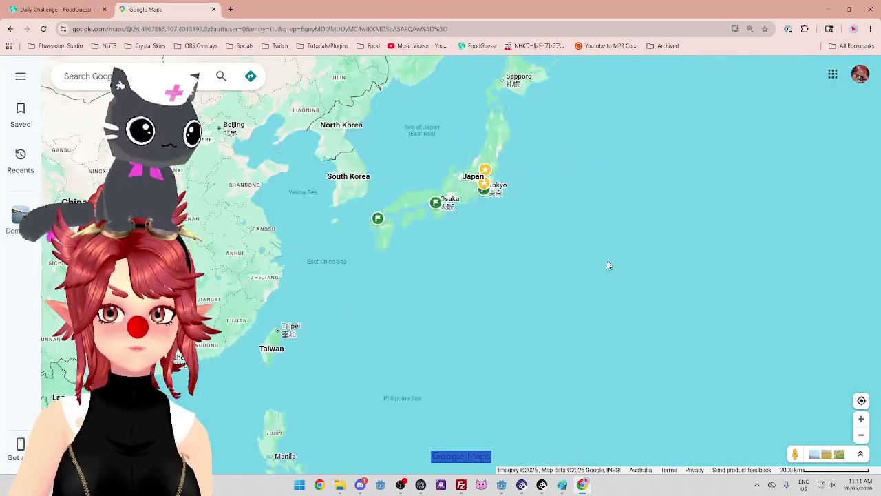
Guess South Korea for Nabak-kimchi, scoring 4,000 in round 3
{"action": "left_click", "coordinate": [51, 9]}
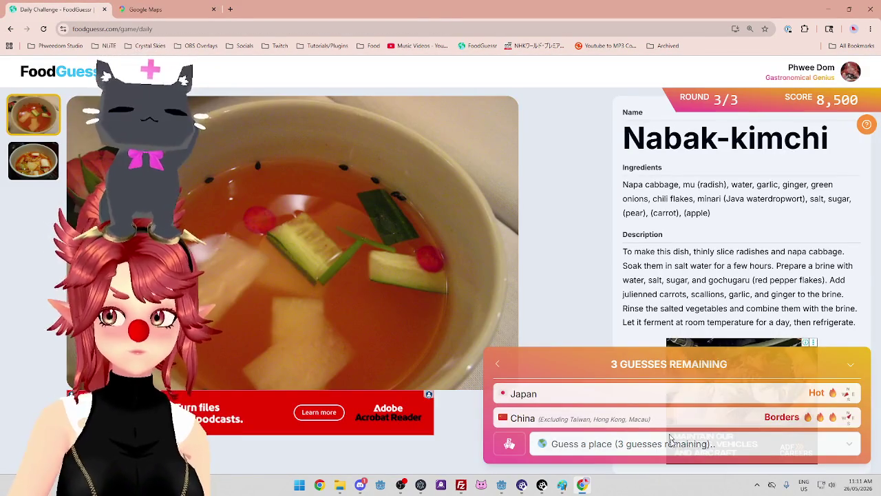
{"action": "left_click", "coordinate": [678, 446]}
{"action": "type", "text": "kor"}
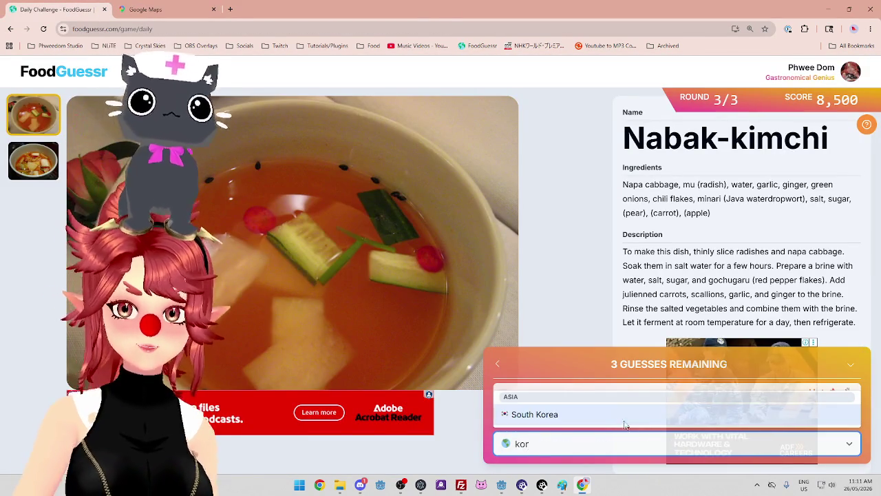
{"action": "key", "text": "Return"}
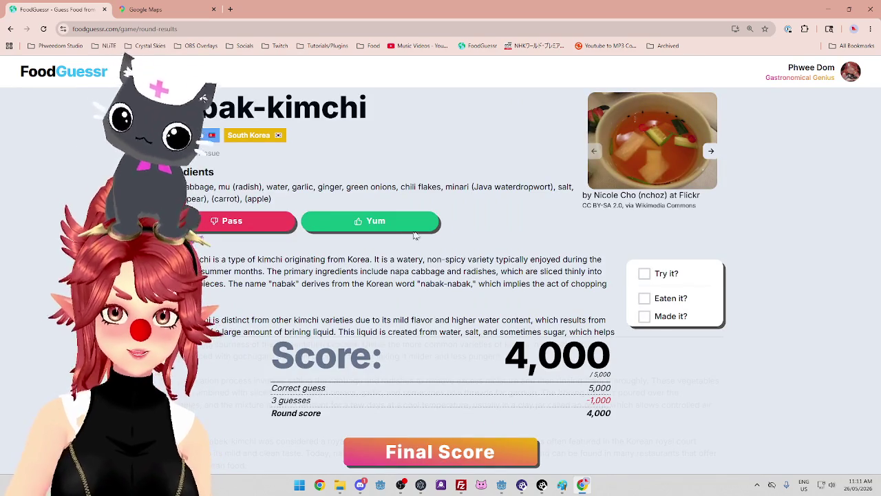
Rate Nabak-kimchi Yum and scroll through the 12,500 / 15,000 final score recap
{"action": "left_click", "coordinate": [412, 225]}
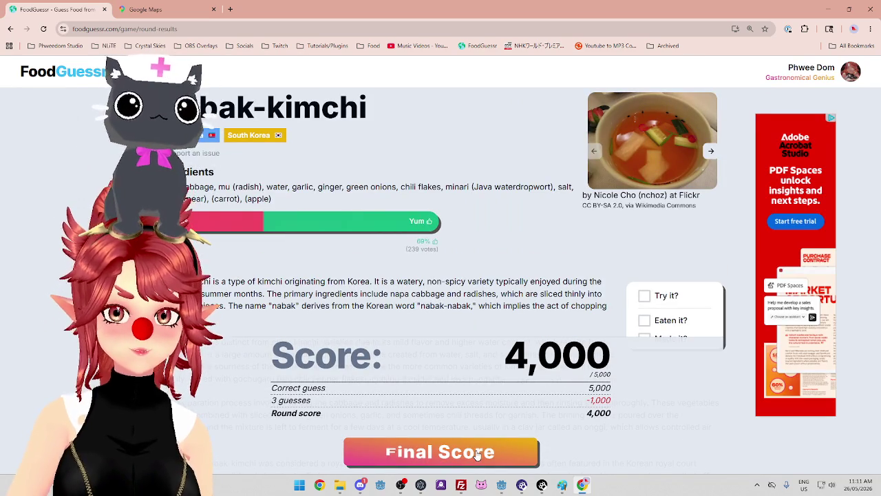
{"action": "left_click", "coordinate": [474, 453]}
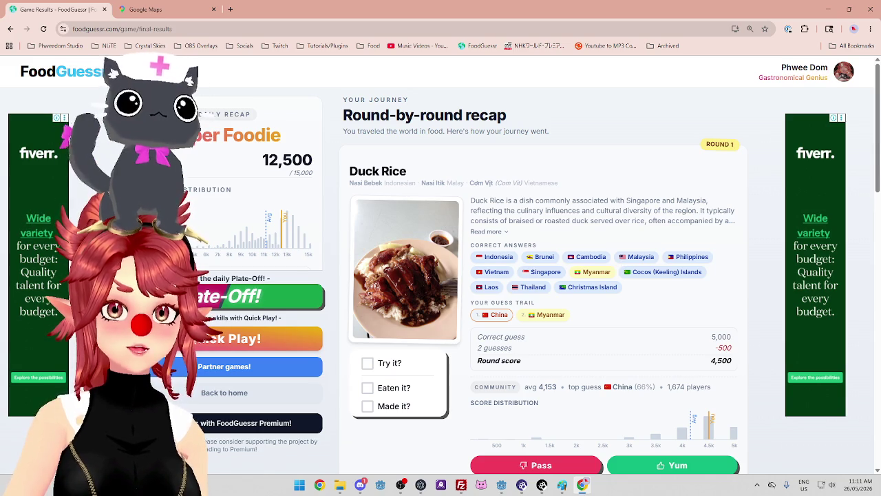
{"action": "scroll", "coordinate": [579, 222], "scroll_direction": "down", "scroll_amount": 10}
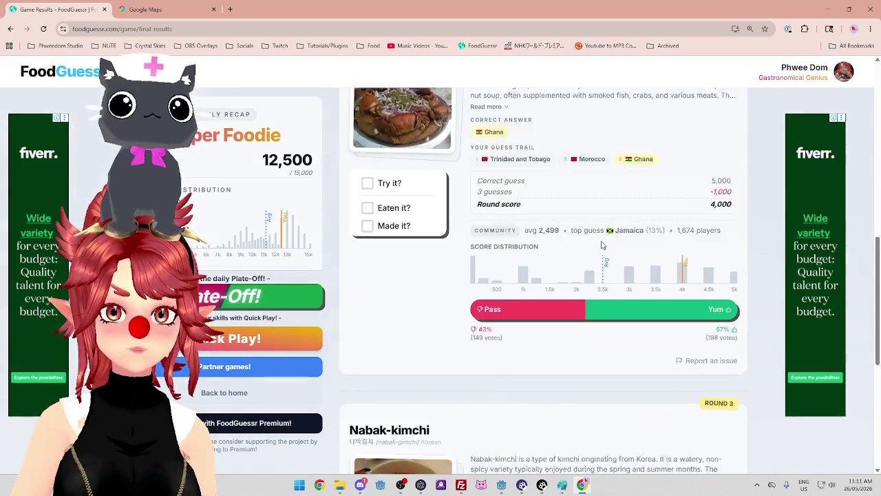
{"action": "scroll", "coordinate": [578, 220], "scroll_direction": "up", "scroll_amount": 3}
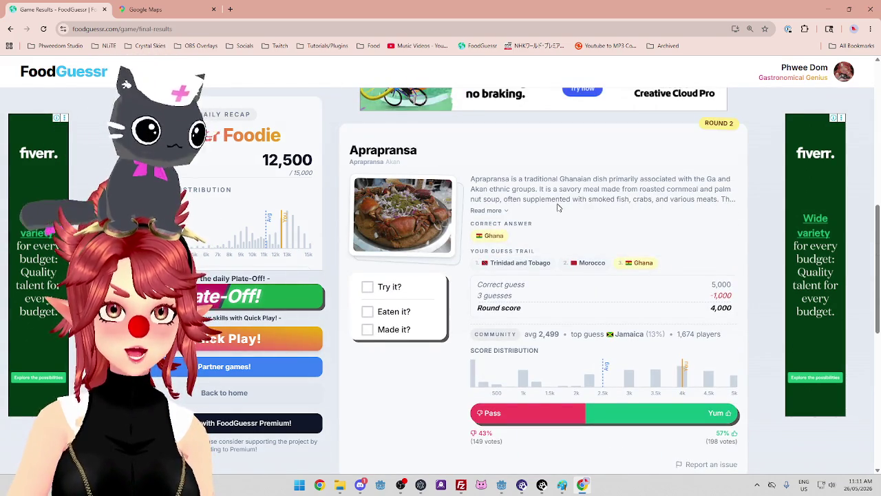
{"action": "scroll", "coordinate": [543, 218], "scroll_direction": "down", "scroll_amount": 1}
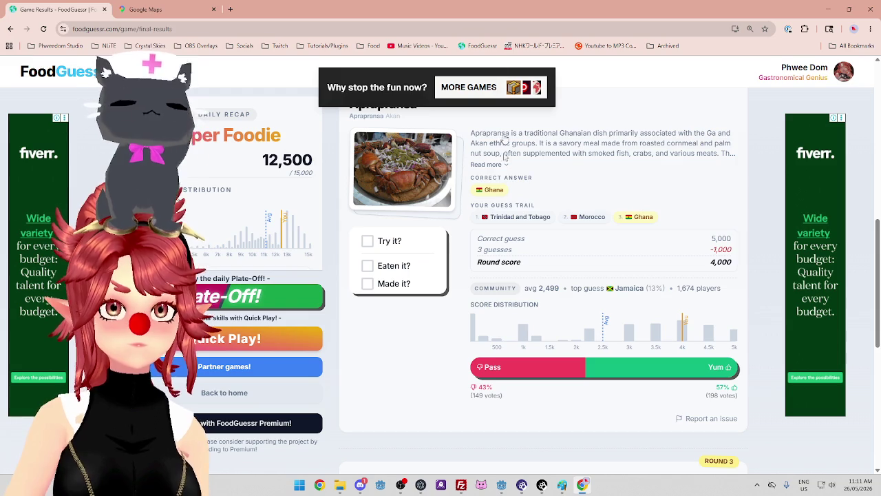
{"action": "scroll", "coordinate": [437, 169], "scroll_direction": "up", "scroll_amount": 1}
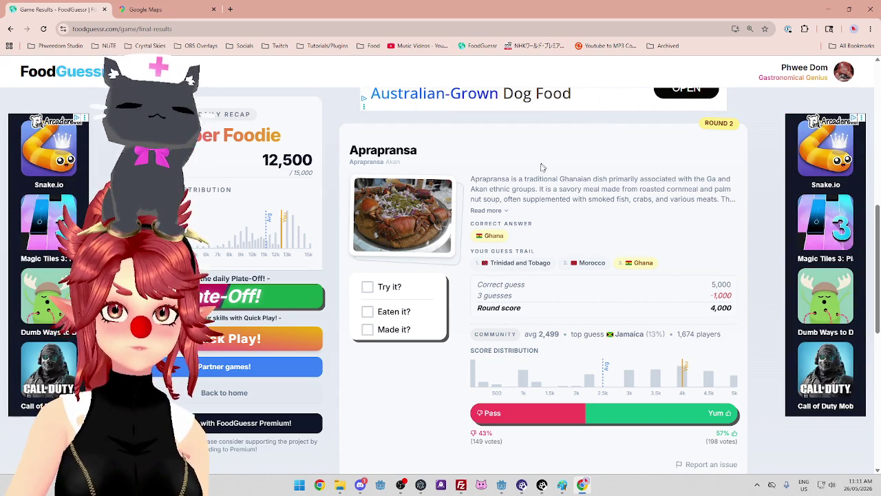
{"action": "scroll", "coordinate": [553, 177], "scroll_direction": "down", "scroll_amount": 2}
Finish reading the recap, then close the FoodGuessr and Google Maps tabs to return to Godot
{"action": "scroll", "coordinate": [559, 182], "scroll_direction": "up", "scroll_amount": 1}
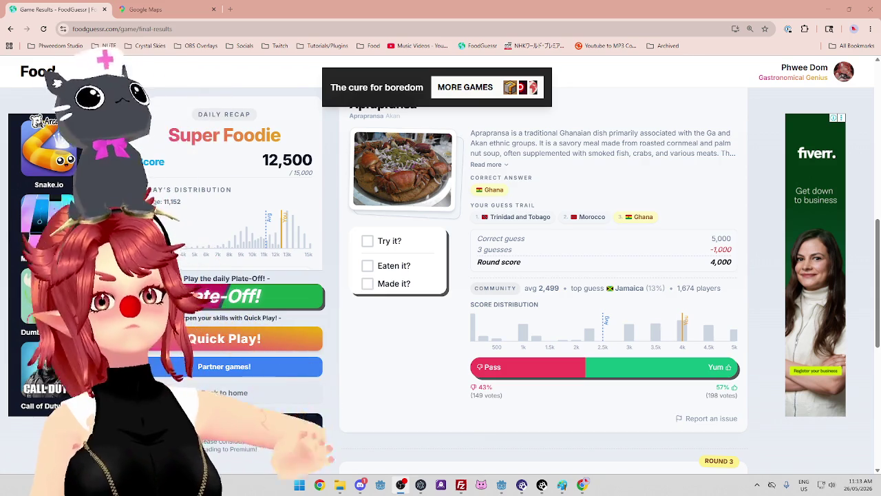
{"action": "scroll", "coordinate": [575, 140], "scroll_direction": "down", "scroll_amount": 3}
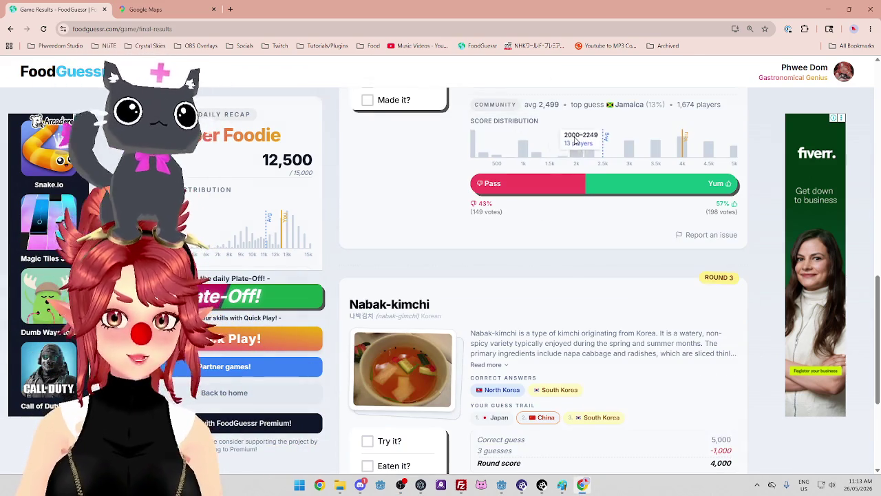
{"action": "scroll", "coordinate": [575, 140], "scroll_direction": "down", "scroll_amount": 3}
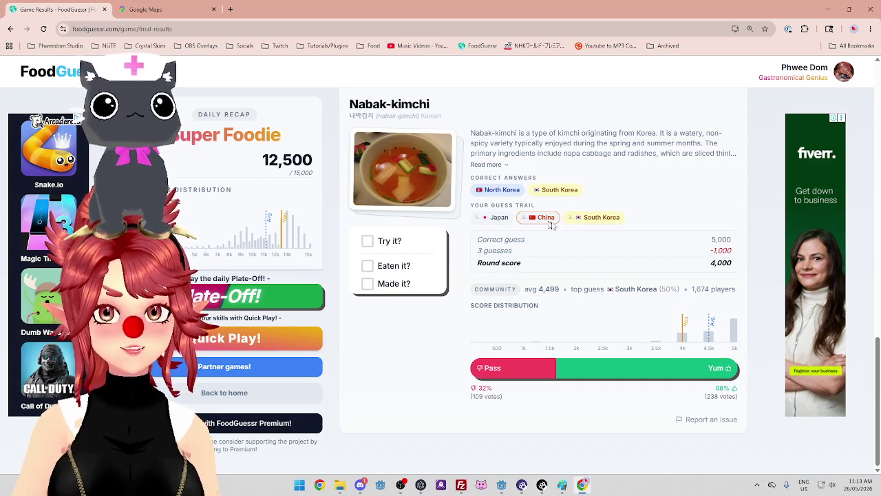
{"action": "scroll", "coordinate": [584, 177], "scroll_direction": "up", "scroll_amount": 1}
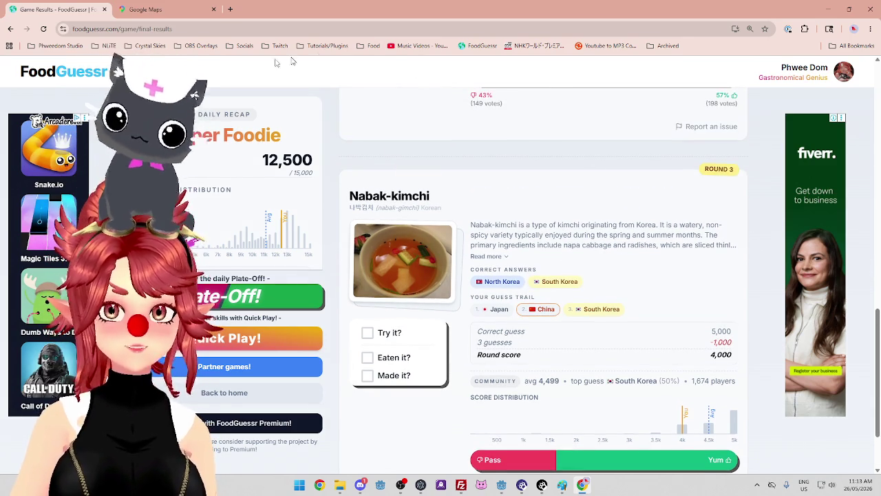
{"action": "left_click", "coordinate": [102, 10]}
{"action": "left_click", "coordinate": [102, 9]}
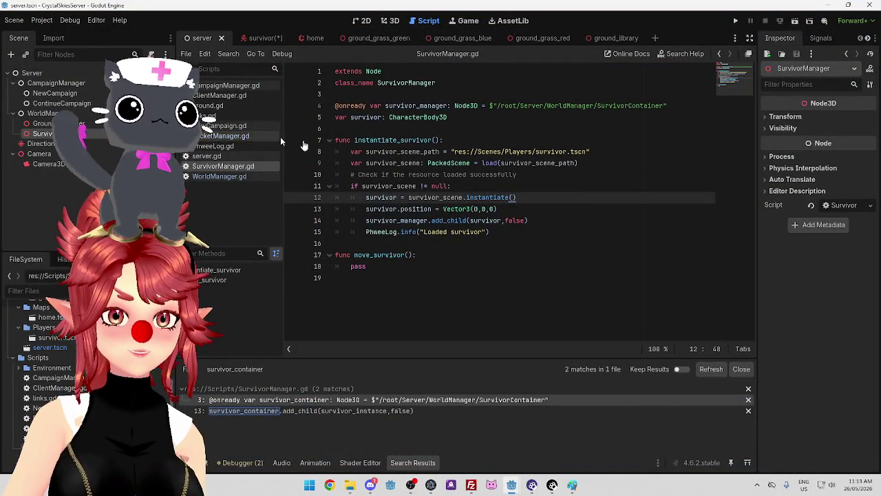
Review lines 6–19 of SurvivorManager.gd, then bring up NewCampaign.gd
{"action": "left_click", "coordinate": [440, 139]}
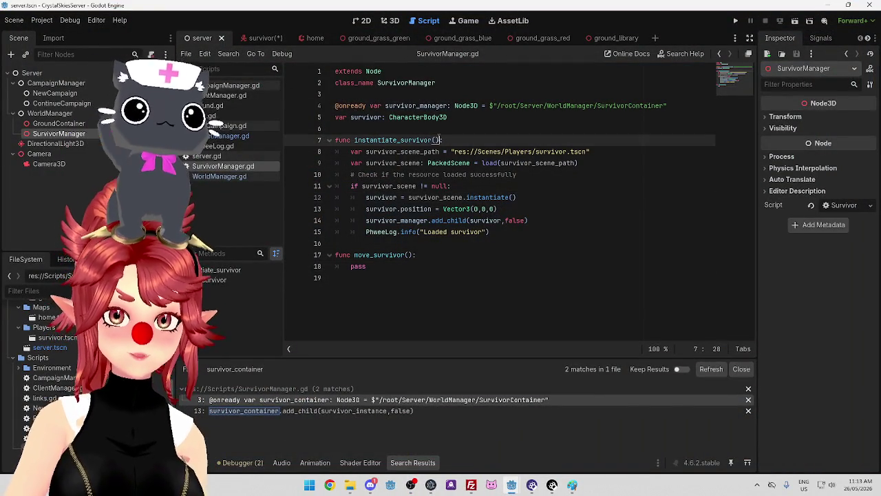
{"action": "left_click", "coordinate": [478, 128]}
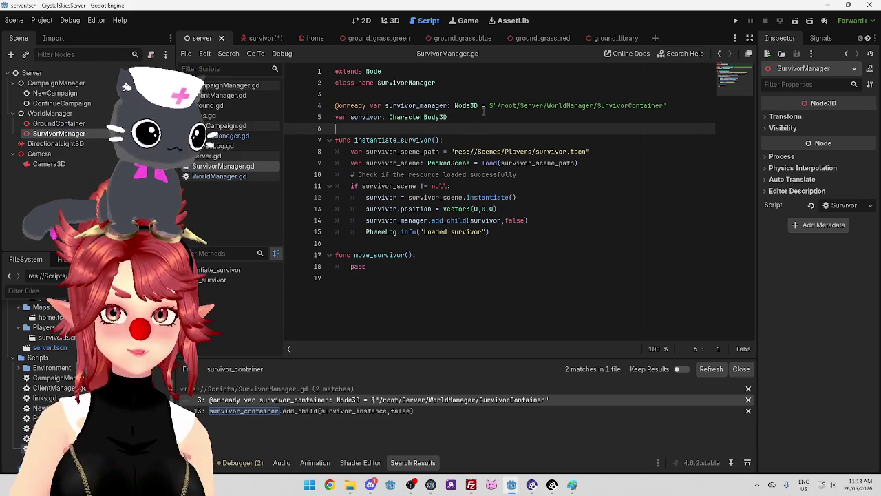
{"action": "left_click", "coordinate": [419, 278]}
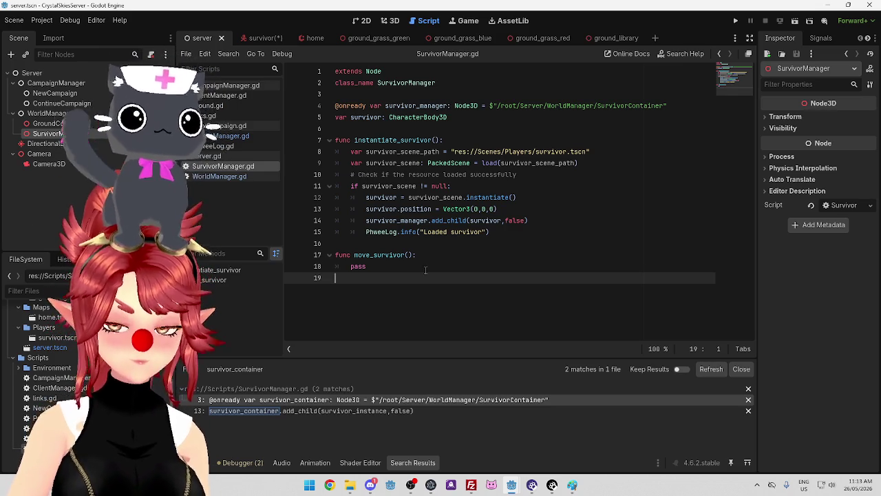
{"action": "left_click", "coordinate": [423, 266]}
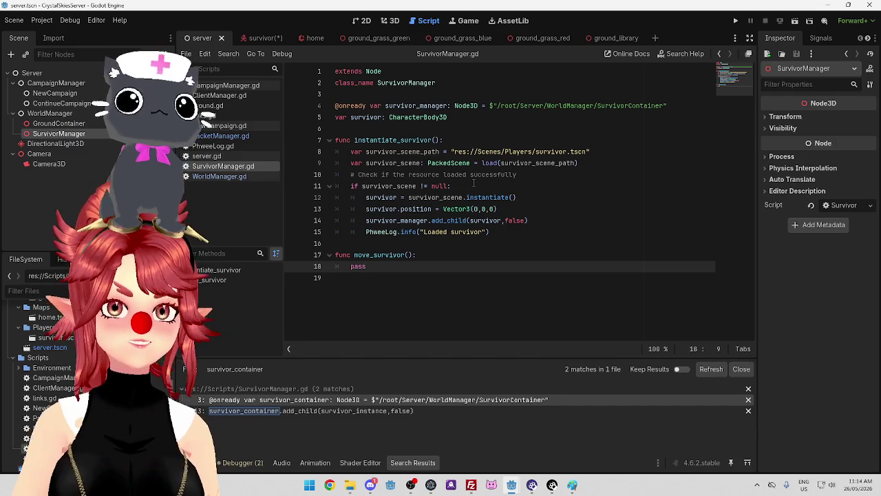
{"action": "left_click", "coordinate": [440, 245]}
{"action": "left_click", "coordinate": [424, 275]}
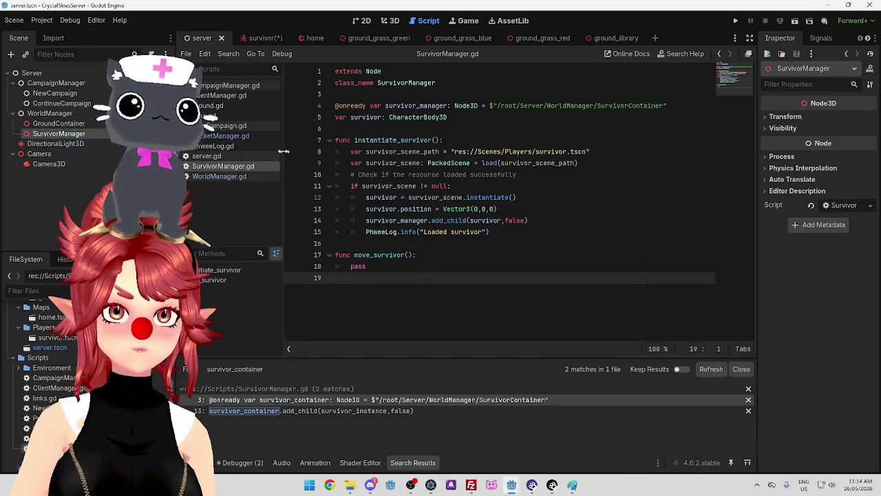
{"action": "left_click", "coordinate": [397, 268]}
{"action": "left_click", "coordinate": [222, 125]}
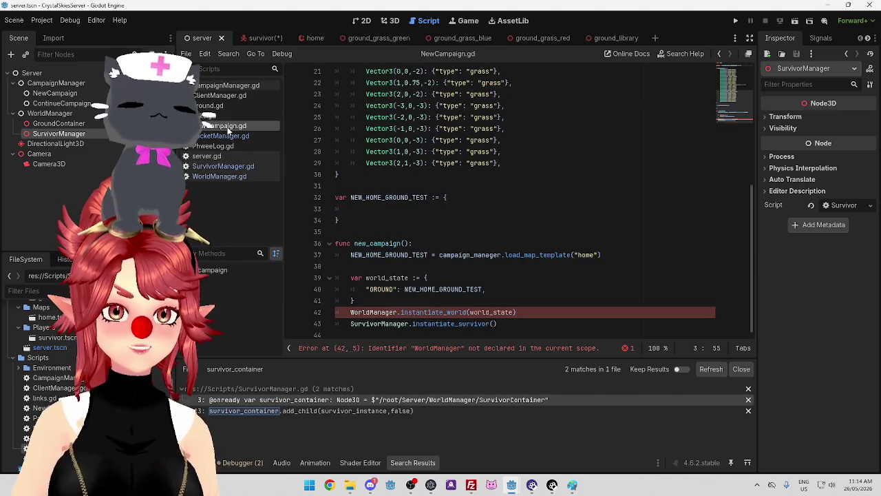
Inspect the failing WorldManager reference around line 42 of NewCampaign.gd
{"action": "left_click", "coordinate": [578, 269]}
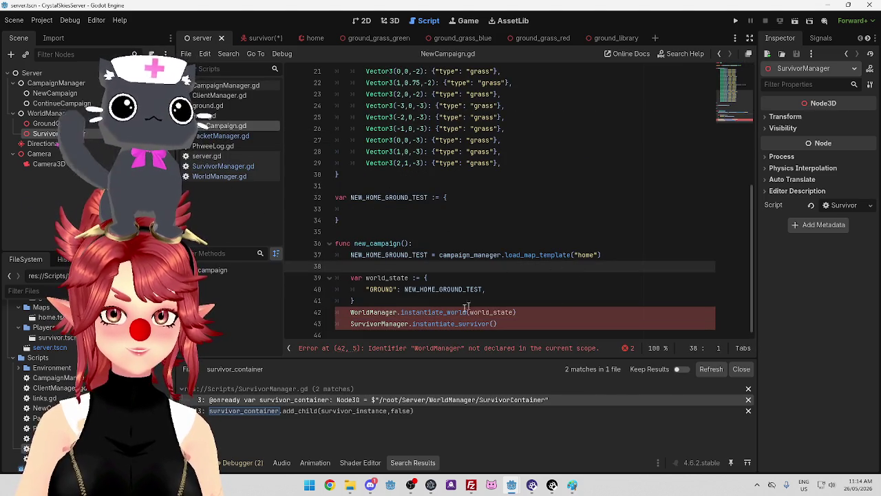
{"action": "left_click", "coordinate": [541, 313]}
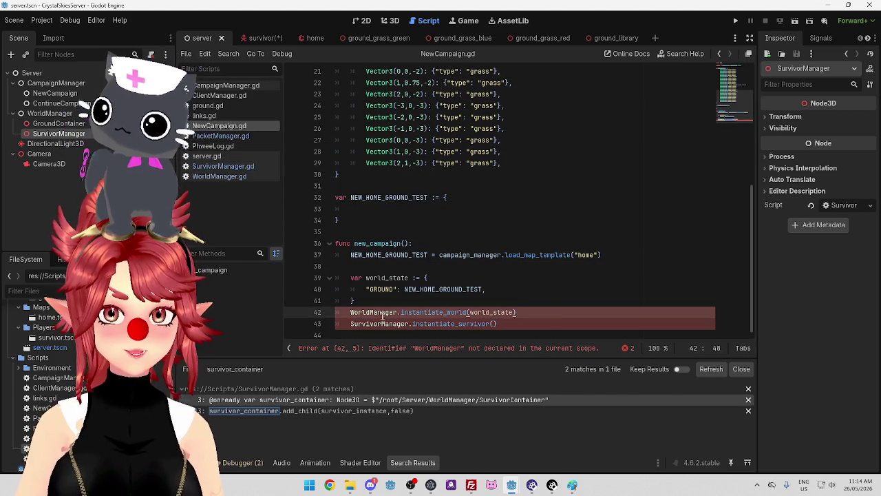
{"action": "left_click", "coordinate": [384, 315]}
{"action": "scroll", "coordinate": [358, 207], "scroll_direction": "up", "scroll_amount": 5}
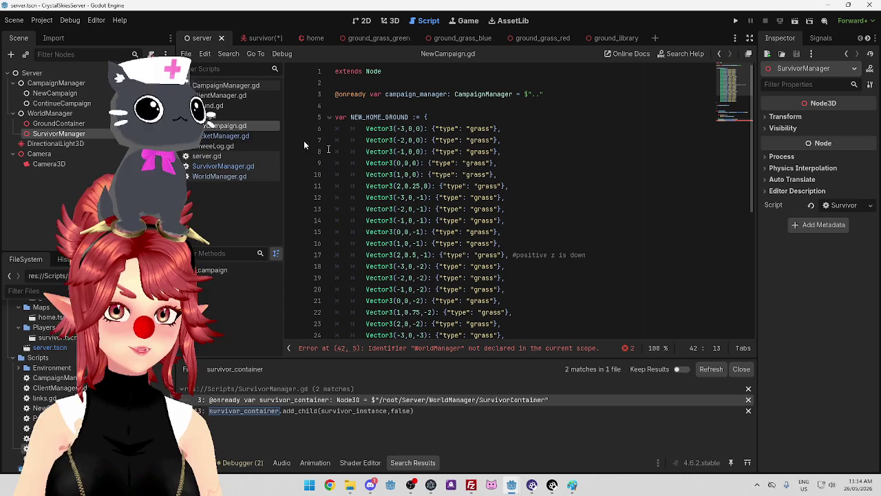
{"action": "scroll", "coordinate": [508, 261], "scroll_direction": "down", "scroll_amount": 5}
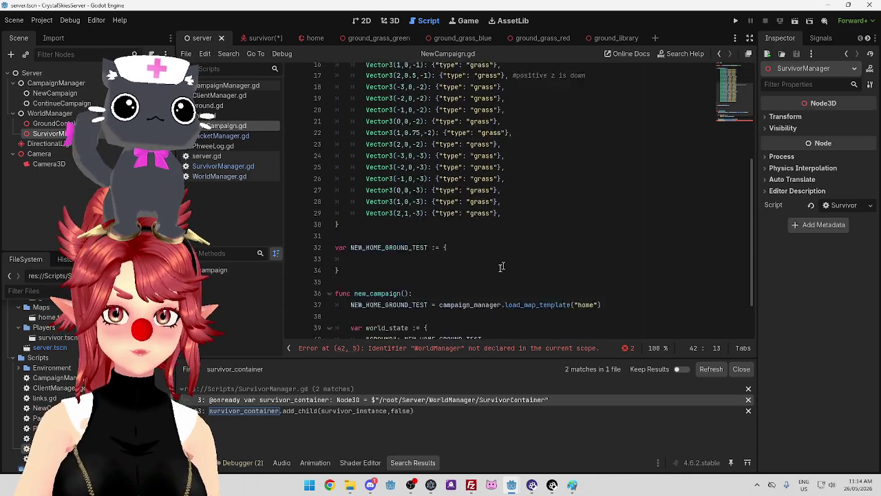
{"action": "scroll", "coordinate": [508, 260], "scroll_direction": "down", "scroll_amount": 2}
{"action": "scroll", "coordinate": [381, 309], "scroll_direction": "up", "scroll_amount": 7}
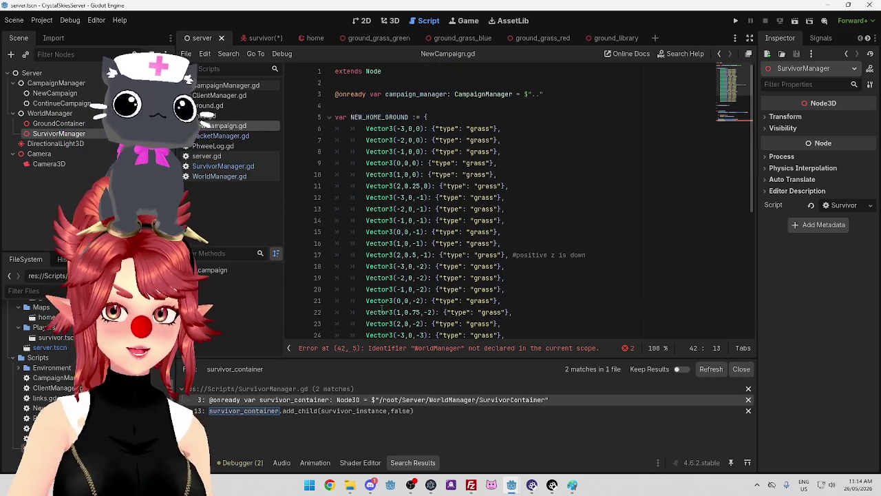
{"action": "scroll", "coordinate": [447, 189], "scroll_direction": "down", "scroll_amount": 4}
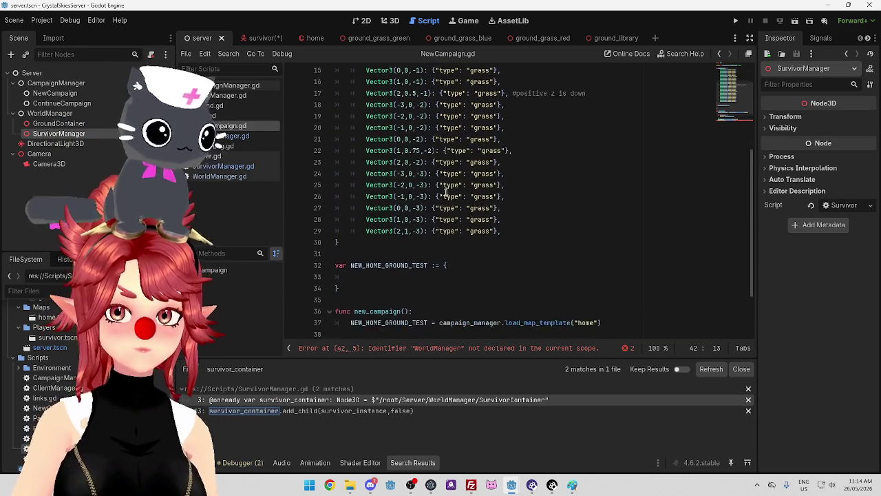
{"action": "scroll", "coordinate": [447, 189], "scroll_direction": "down", "scroll_amount": 2}
{"action": "scroll", "coordinate": [389, 323], "scroll_direction": "up", "scroll_amount": 7}
Add onready world_manager and survivor_manager node references on lines 4–5 and save
{"action": "left_click", "coordinate": [564, 95]}
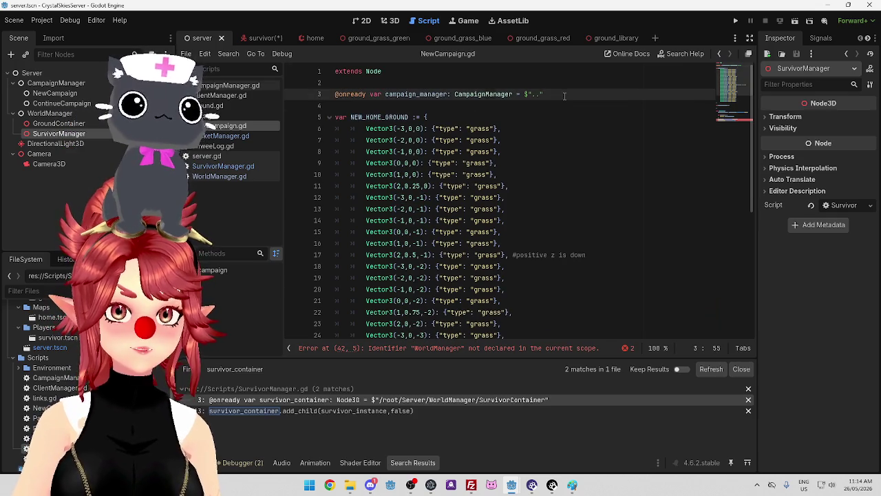
{"action": "key", "text": "Return"}
{"action": "mouse_move", "coordinate": [50, 112]}
{"action": "left_mouse_down"}
{"action": "mouse_move", "coordinate": [317, 108]}
{"action": "mouse_move", "coordinate": [328, 116]}
{"action": "left_mouse_up"}
{"action": "left_click_drag", "start_coordinate": [88, 131], "coordinate": [100, 138]}
{"action": "left_click_drag", "start_coordinate": [224, 129], "coordinate": [335, 117]}
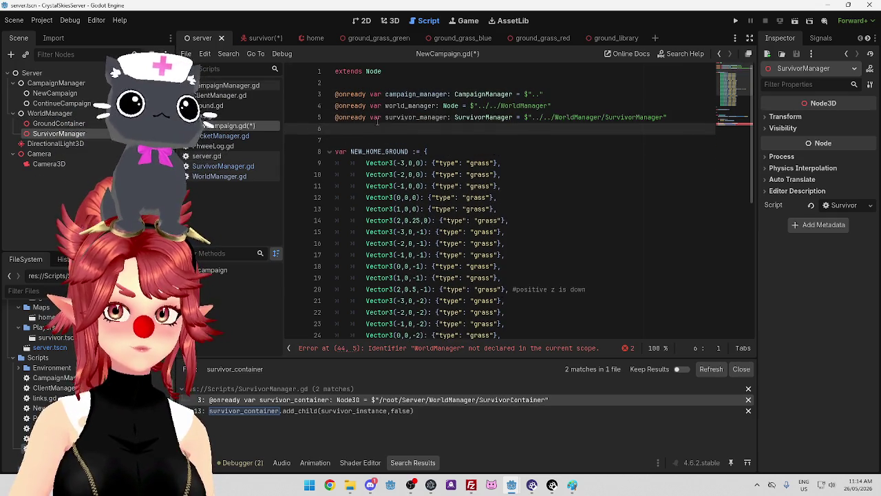
{"action": "scroll", "coordinate": [482, 207], "scroll_direction": "down", "scroll_amount": 8}
{"action": "left_click", "coordinate": [553, 292]}
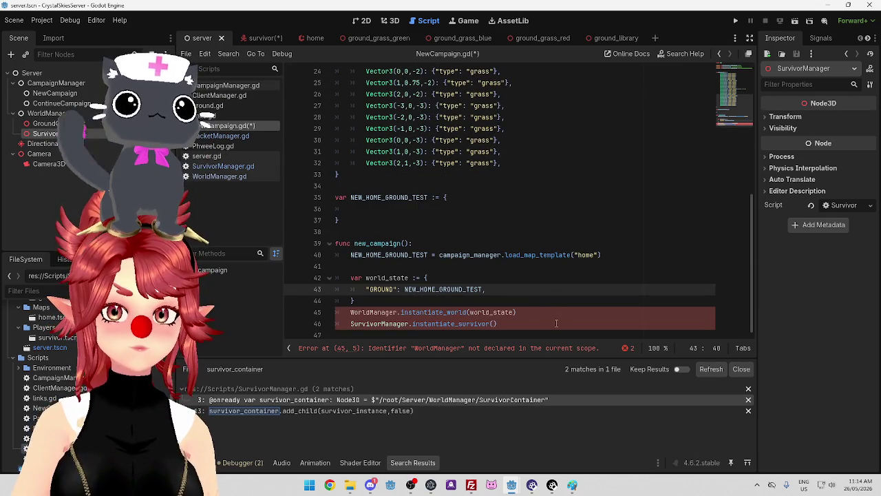
{"action": "key", "text": "ctrl+s"}
Change the world_manager declaration's type to WorldManager
{"action": "scroll", "coordinate": [521, 239], "scroll_direction": "up", "scroll_amount": 1}
{"action": "scroll", "coordinate": [521, 239], "scroll_direction": "up", "scroll_amount": 7}
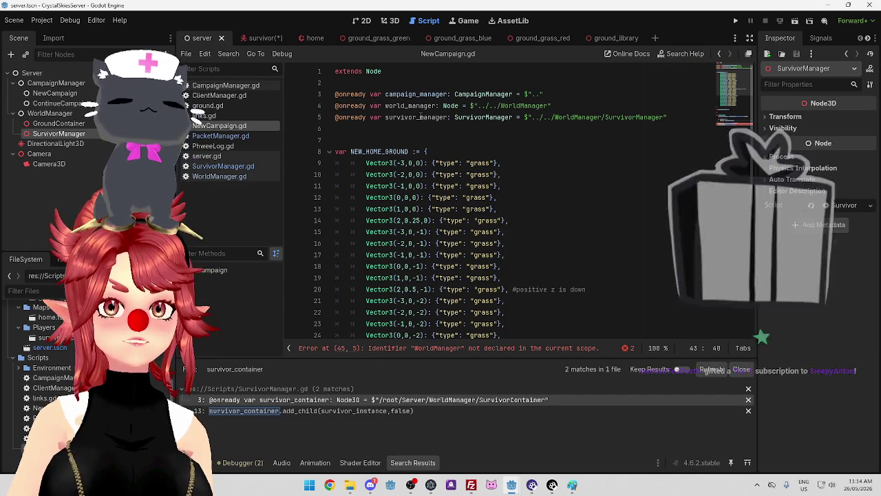
{"action": "left_click_drag", "start_coordinate": [385, 106], "coordinate": [431, 106]}
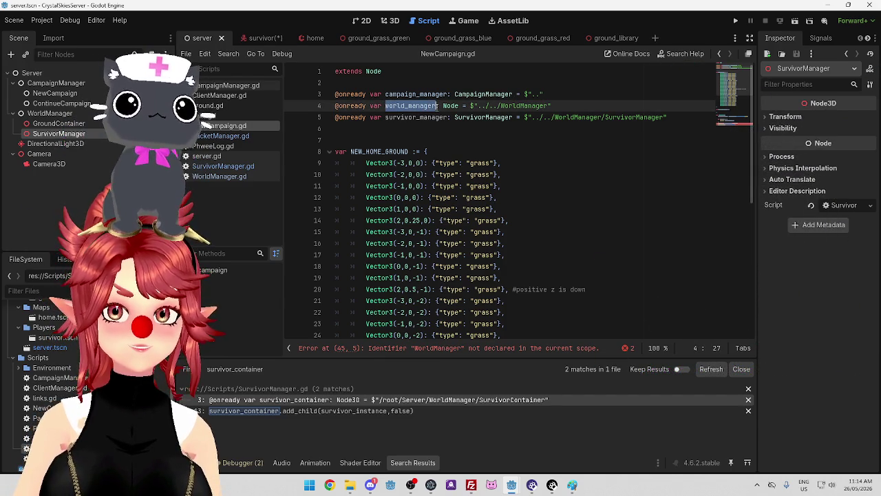
{"action": "type", "text": "deWorldM"}
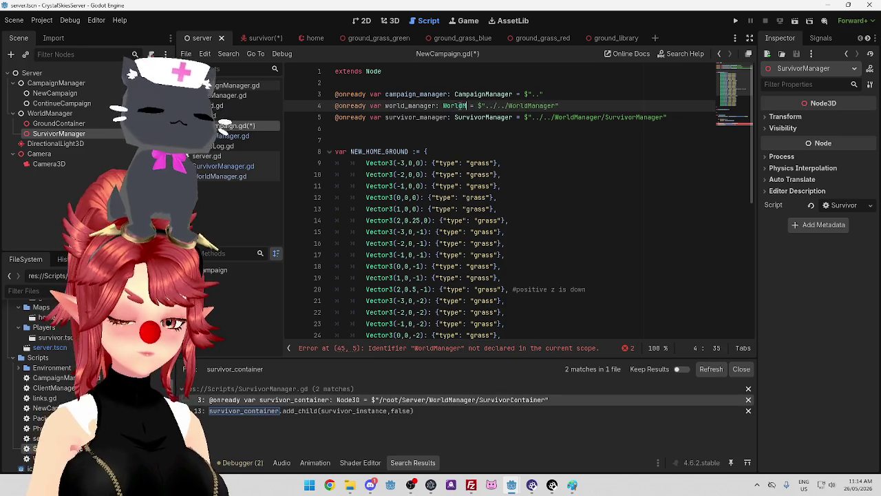
{"action": "type", "text": "r"}
{"action": "left_click", "coordinate": [571, 146]}
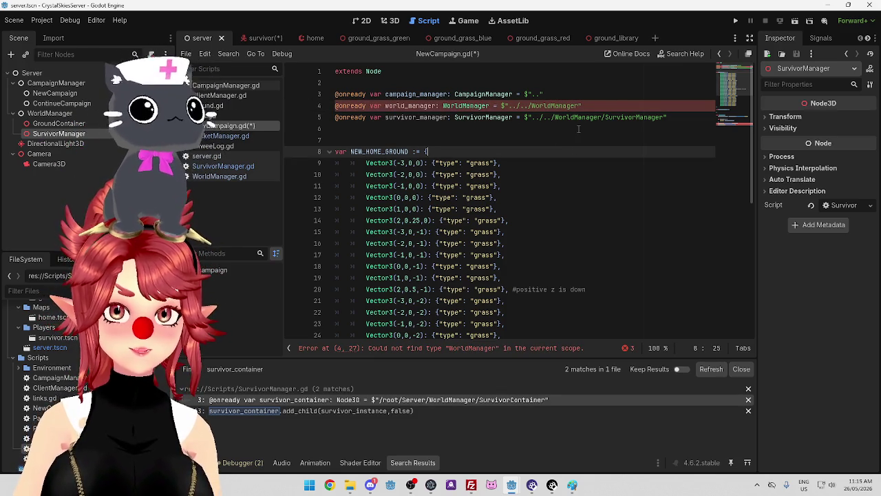
{"action": "left_click", "coordinate": [528, 107]}
Set world_manager's node path on line 4 to /root/Server/WorldManager, copied from SurvivorManager.gd
{"action": "left_click", "coordinate": [222, 166]}
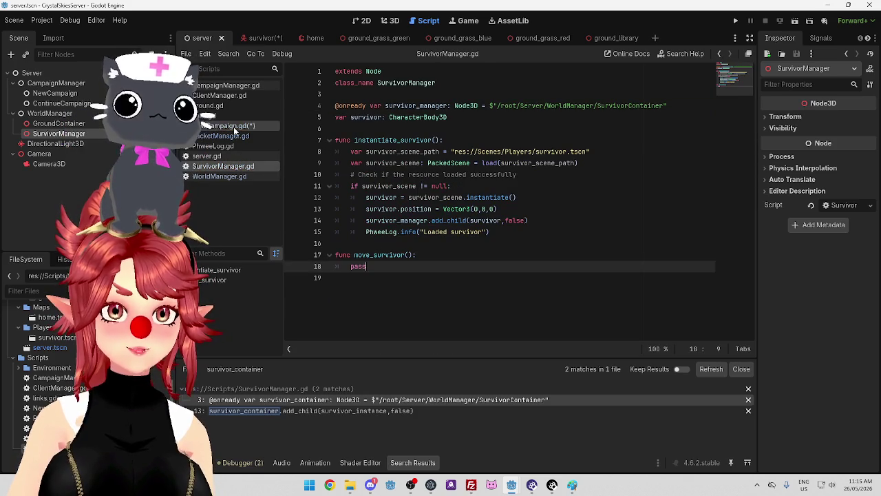
{"action": "left_click_drag", "start_coordinate": [490, 107], "coordinate": [603, 107]}
{"action": "key", "text": "ctrl+c"}
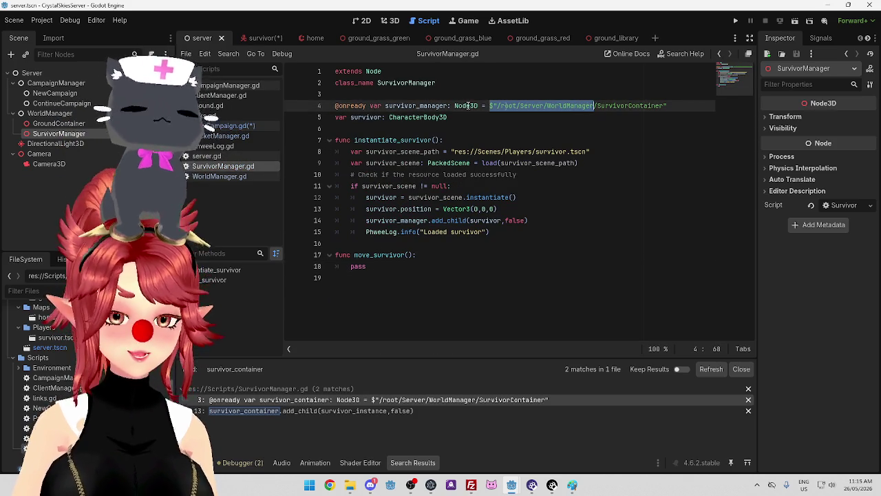
{"action": "left_click", "coordinate": [242, 127]}
{"action": "left_click_drag", "start_coordinate": [512, 105], "coordinate": [610, 107]}
{"action": "key", "text": "ctrl+v"}
{"action": "type", "text": "\""}
{"action": "key", "text": "Down"}
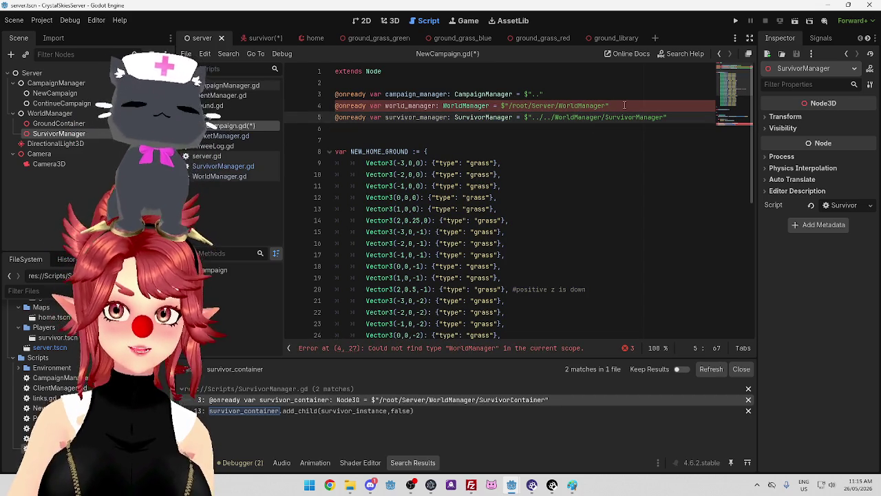
{"action": "left_click", "coordinate": [624, 105]}
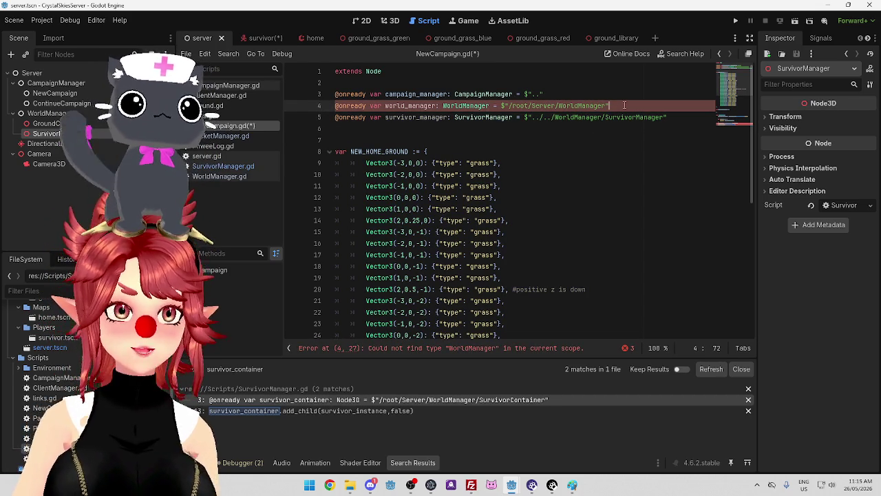
{"action": "left_click", "coordinate": [543, 106]}
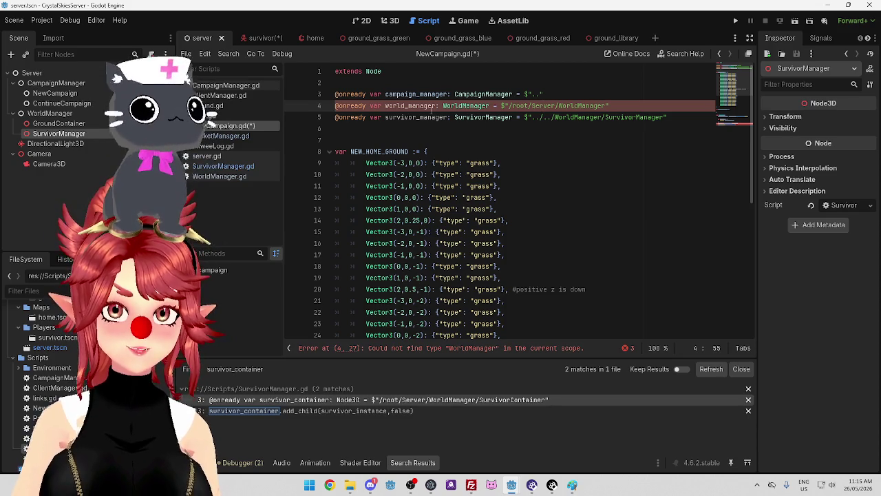
Declare class_name WorldManager on line 2 of WorldManager.gd
{"action": "left_click", "coordinate": [223, 176]}
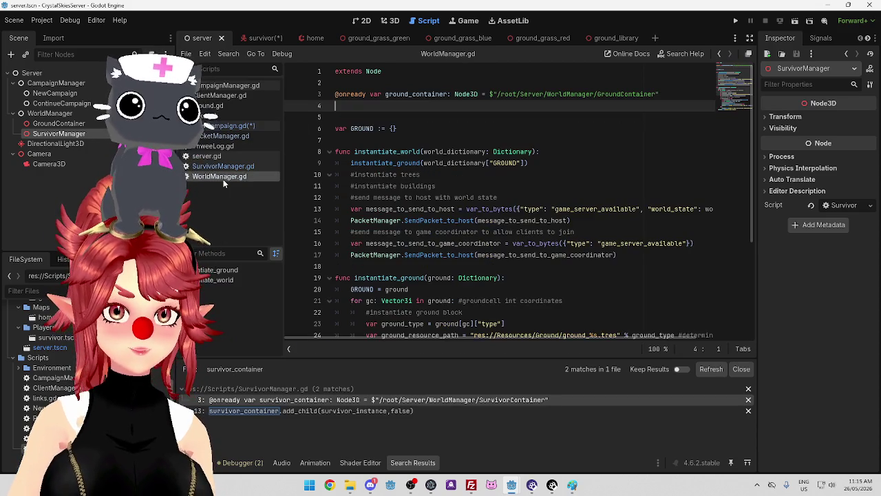
{"action": "left_click", "coordinate": [420, 82]}
{"action": "key", "text": "Return"}
{"action": "key", "text": "Up"}
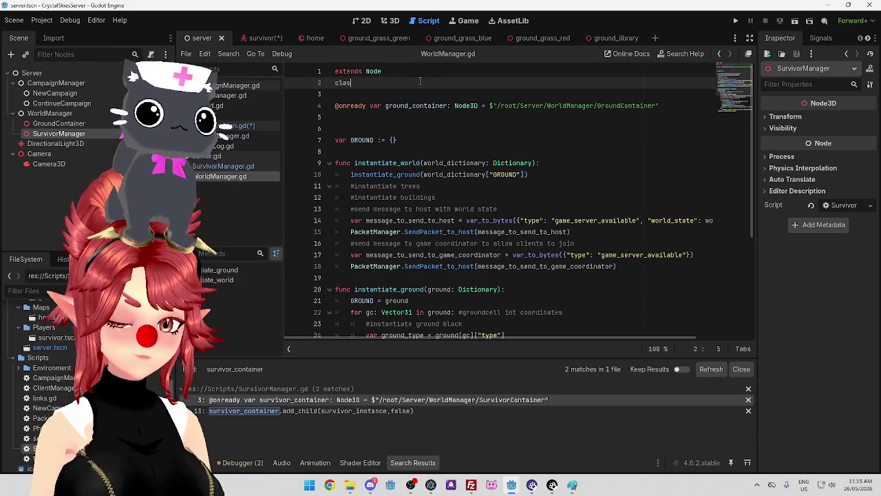
{"action": "type", "text": "class_name "}
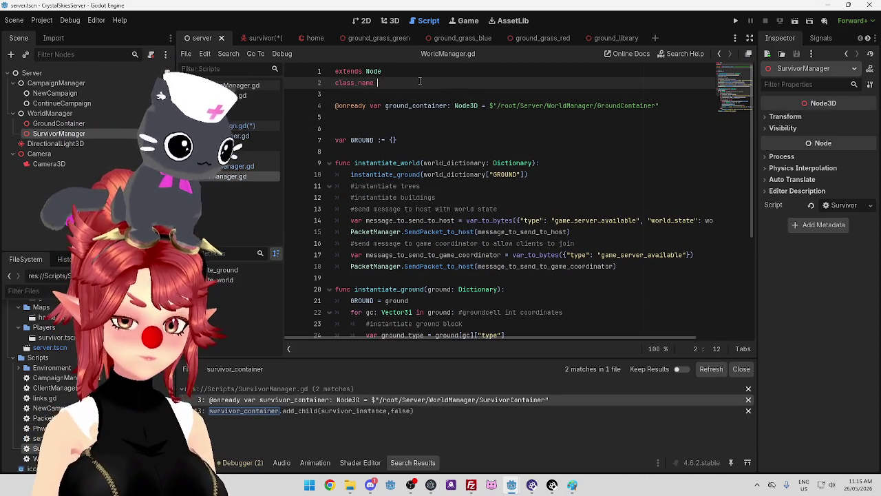
{"action": "type", "text": "WorldM"}
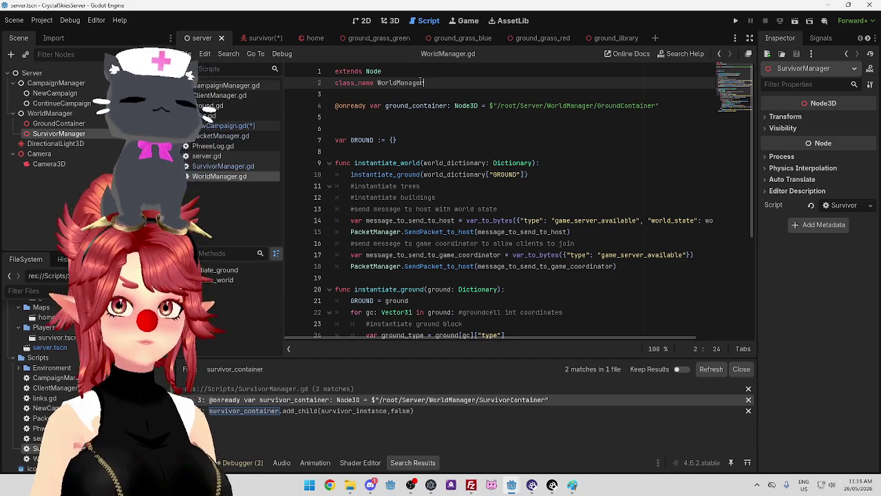
{"action": "type", "text": "anager"}
{"action": "left_click", "coordinate": [405, 94]}
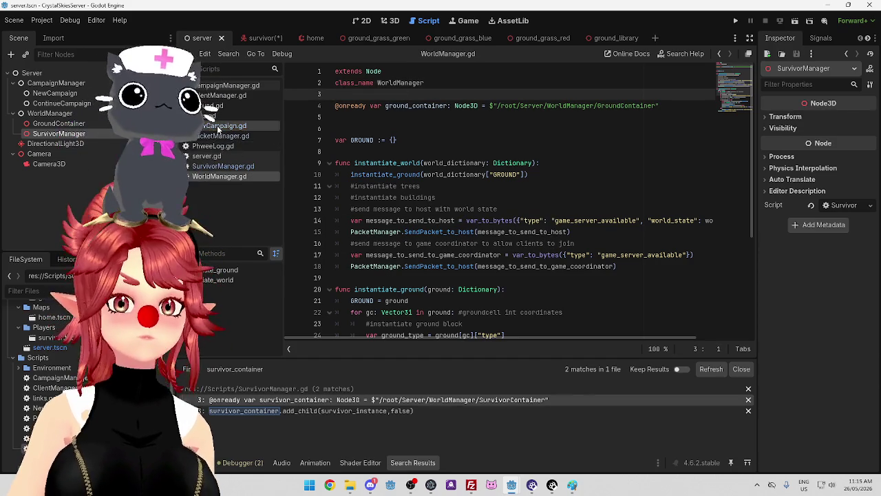
{"action": "left_click", "coordinate": [218, 126]}
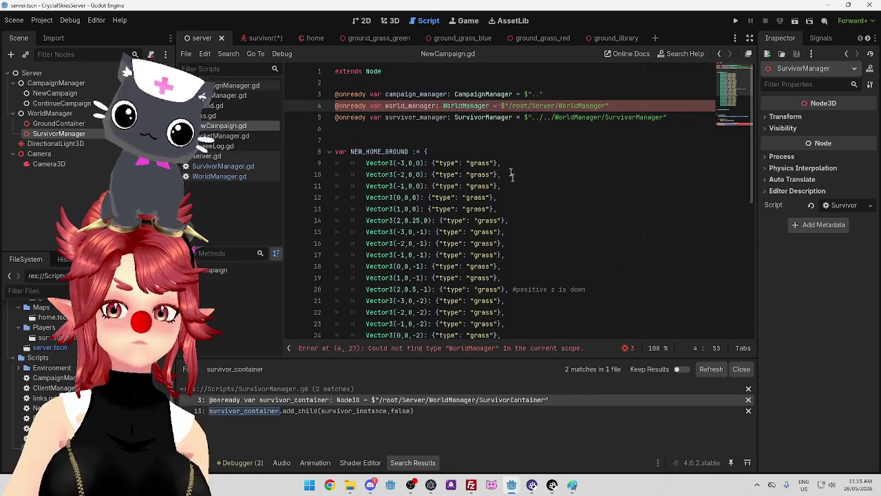
Rename WorldManager and SurvivorManager on lines 45–46 to world_manager and survivor_manager, and save
{"action": "scroll", "coordinate": [497, 180], "scroll_direction": "down", "scroll_amount": 5}
{"action": "scroll", "coordinate": [497, 180], "scroll_direction": "down", "scroll_amount": 2}
{"action": "left_click", "coordinate": [531, 305]}
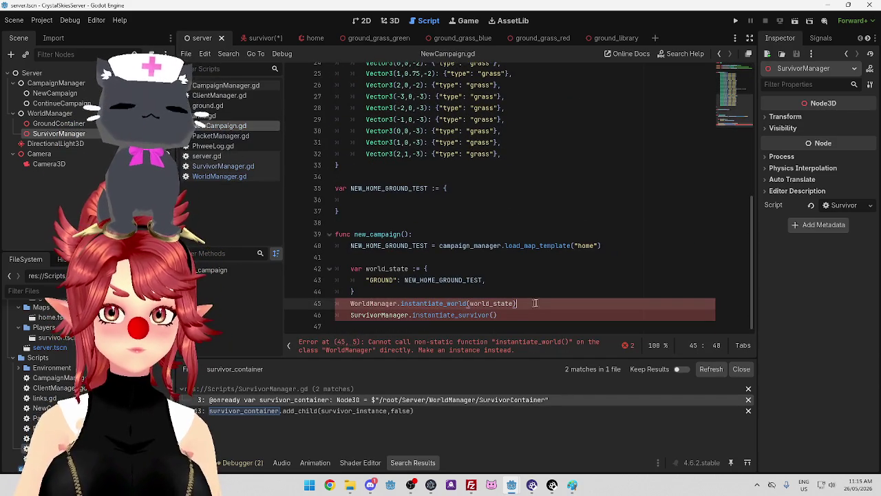
{"action": "scroll", "coordinate": [371, 303], "scroll_direction": "up", "scroll_amount": 7}
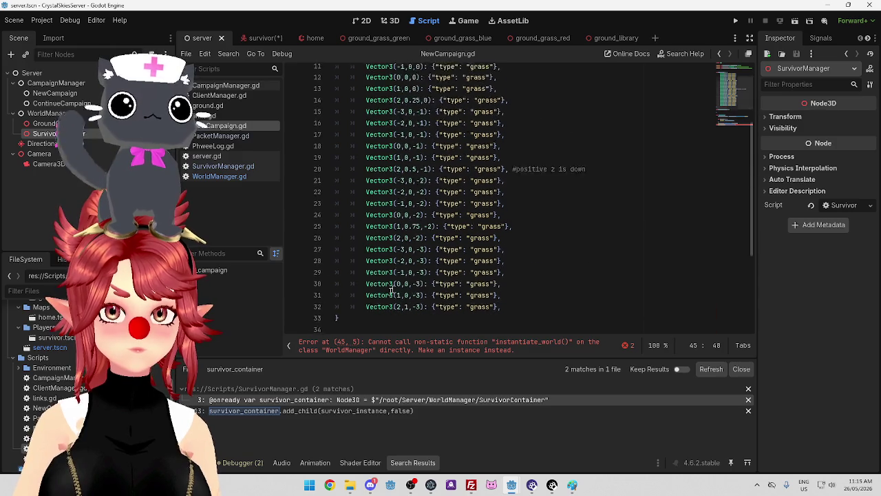
{"action": "scroll", "coordinate": [369, 308], "scroll_direction": "down", "scroll_amount": 7}
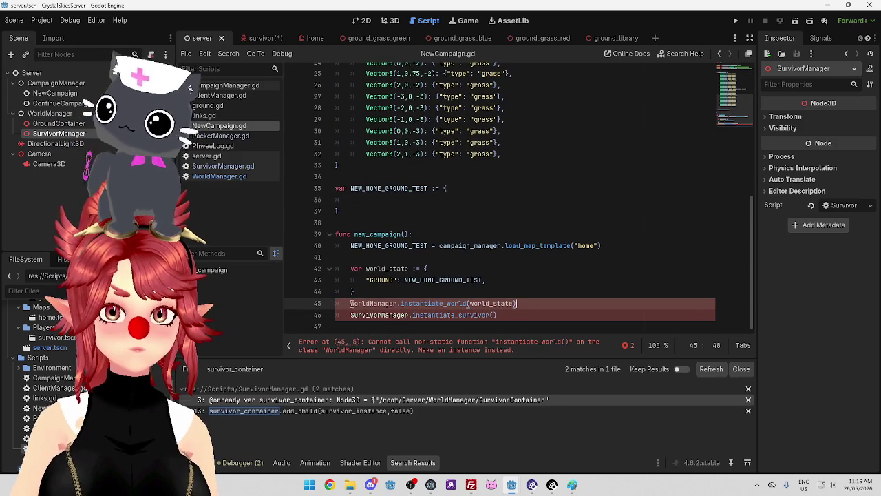
{"action": "double_click", "coordinate": [372, 303]}
{"action": "type", "text": "world_manager"}
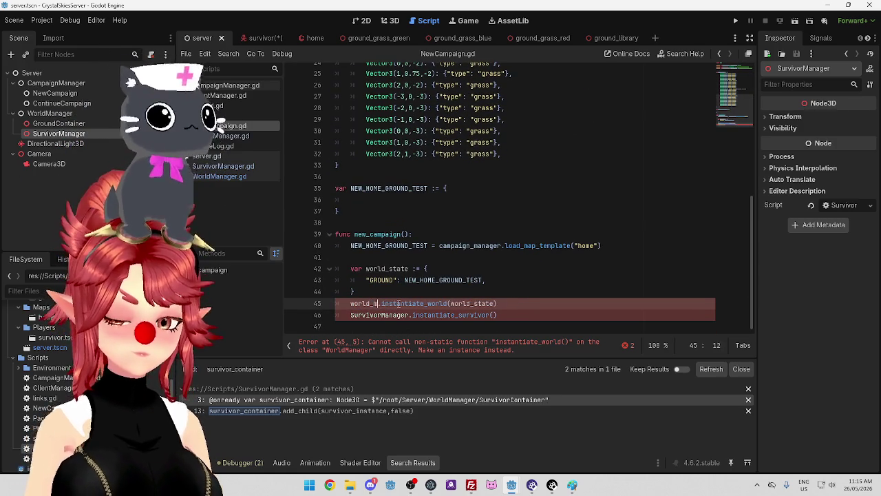
{"action": "double_click", "coordinate": [406, 315]}
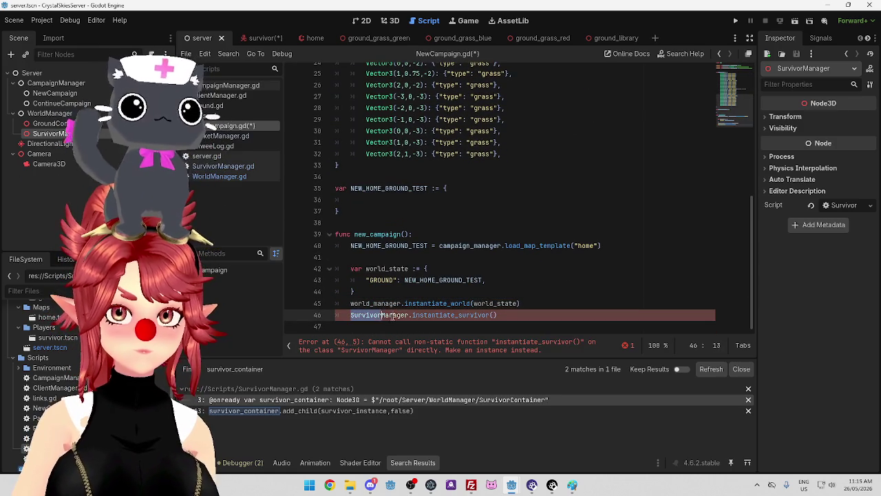
{"action": "type", "text": "survivor_manager"}
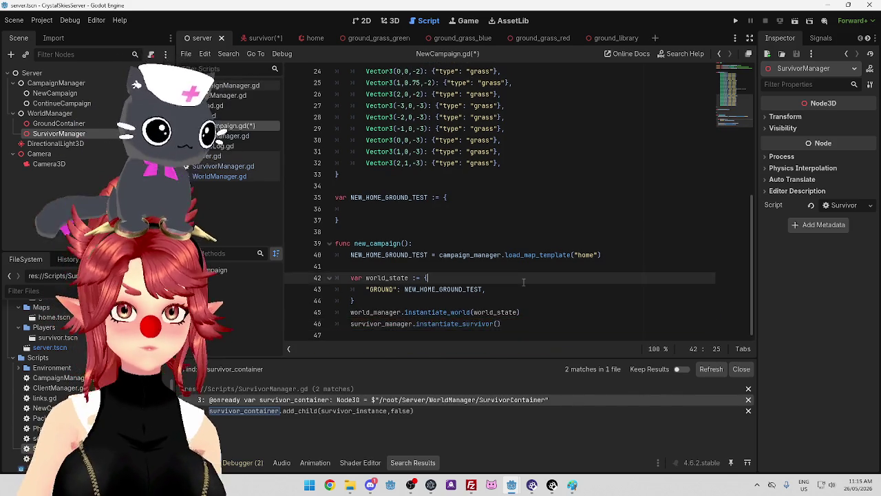
{"action": "scroll", "coordinate": [571, 227], "scroll_direction": "up", "scroll_amount": 8}
{"action": "left_click", "coordinate": [575, 232]}
{"action": "key", "text": "ctrl+s"}
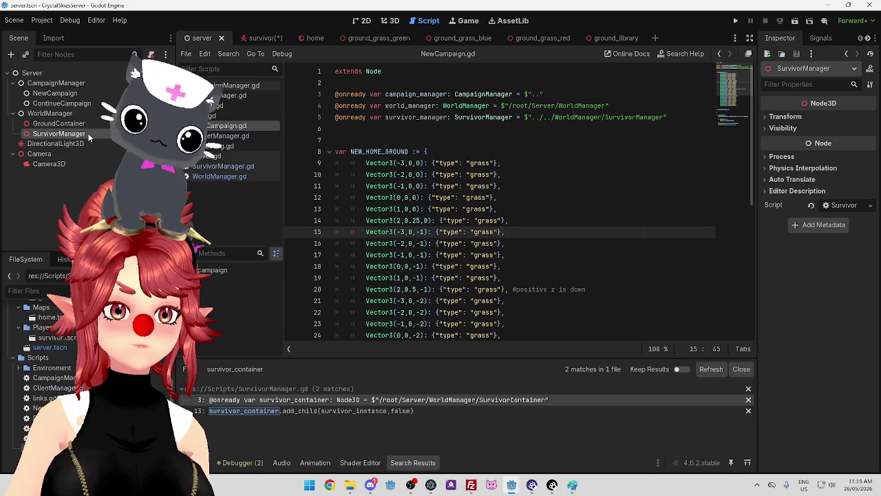
{"action": "left_click", "coordinate": [216, 145]}
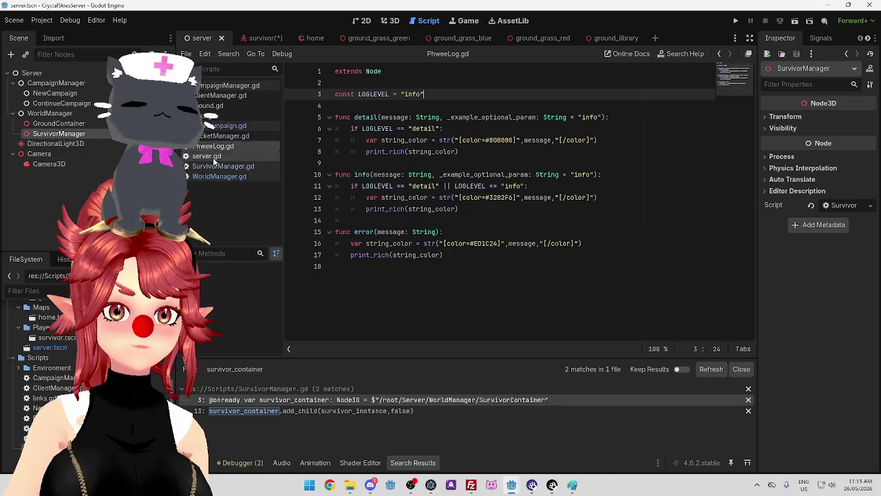
Browse server.gd and the survivor scene, then review SurvivorManager.gd's survivor variable and move_survivor function
{"action": "left_click", "coordinate": [207, 156]}
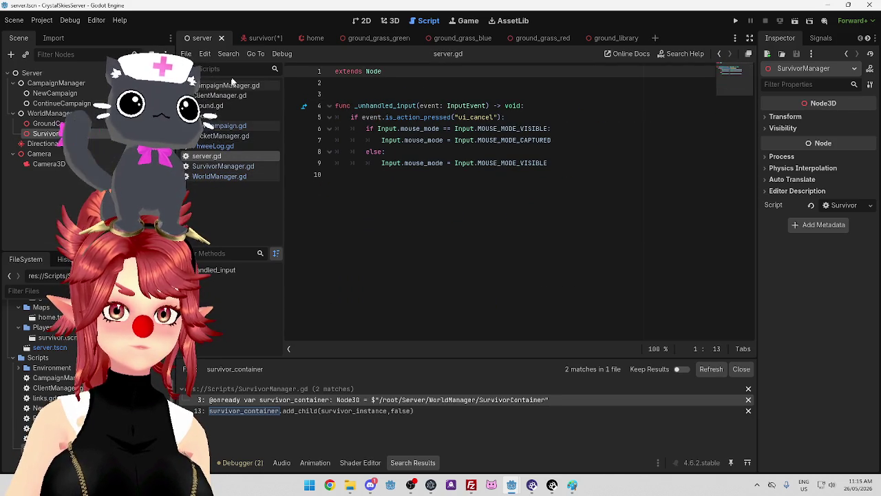
{"action": "left_click", "coordinate": [251, 38]}
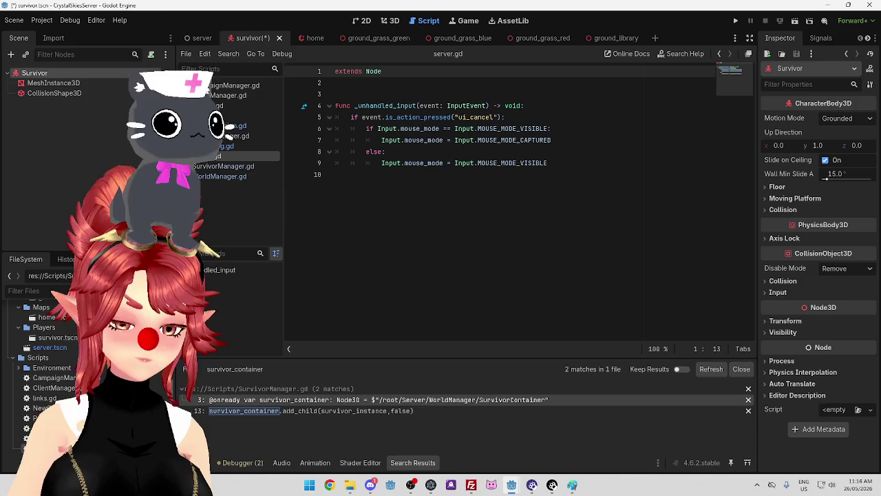
{"action": "left_click", "coordinate": [198, 38]}
{"action": "left_click", "coordinate": [224, 166]}
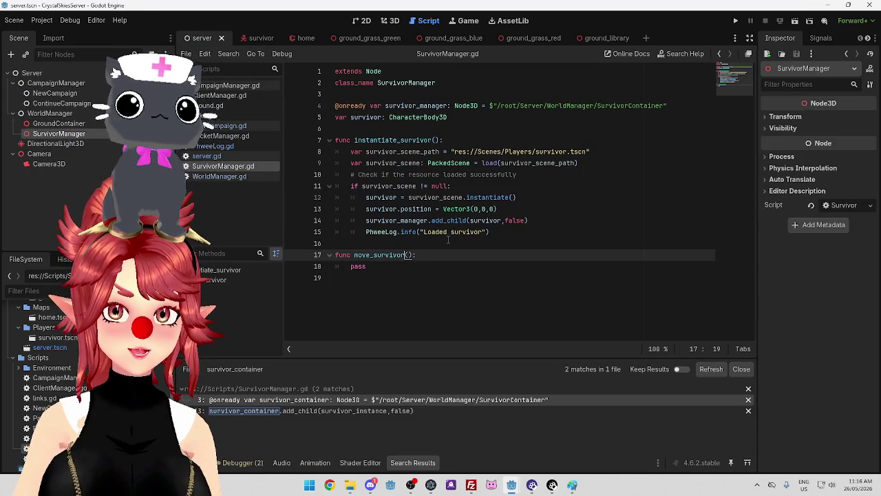
{"action": "key", "text": "Up"}
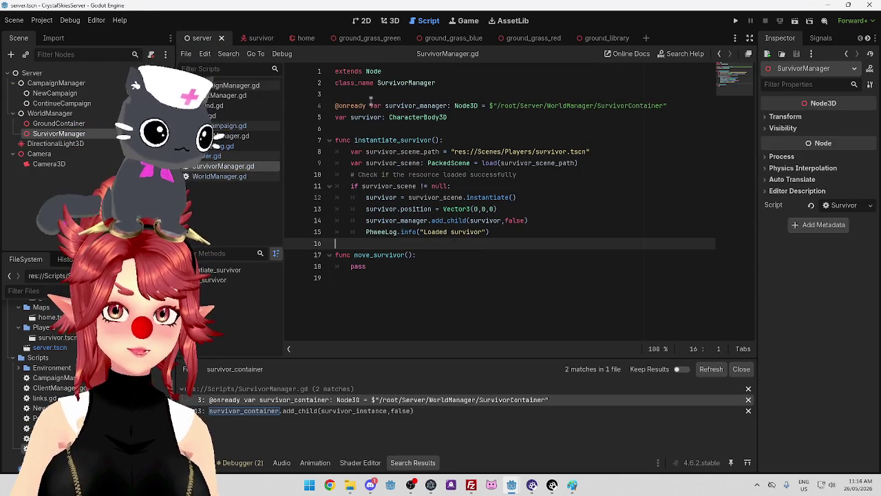
{"action": "double_click", "coordinate": [366, 117]}
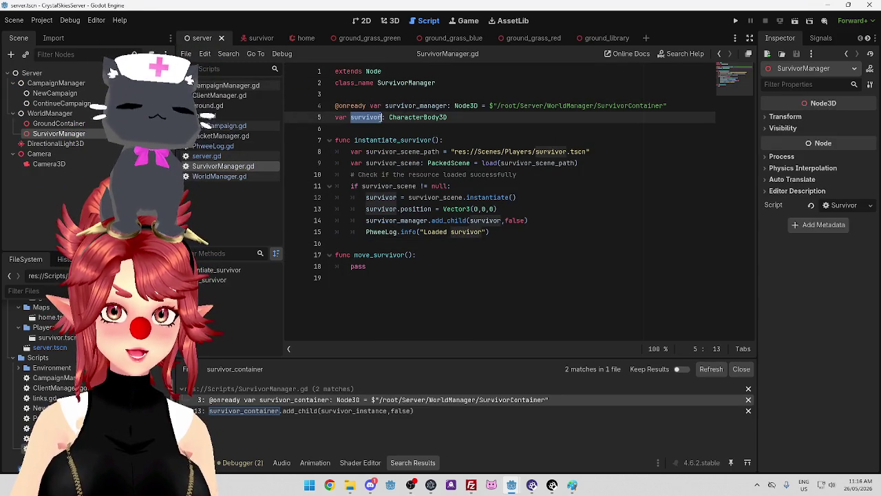
{"action": "left_click", "coordinate": [384, 266]}
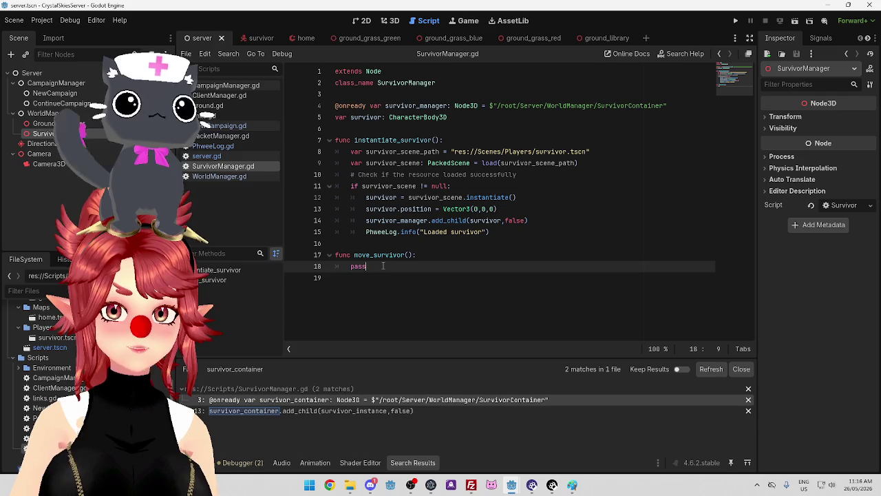
Uncomment the survivor_manager position line 27 in PacketManager.gd
{"action": "left_click", "coordinate": [224, 136]}
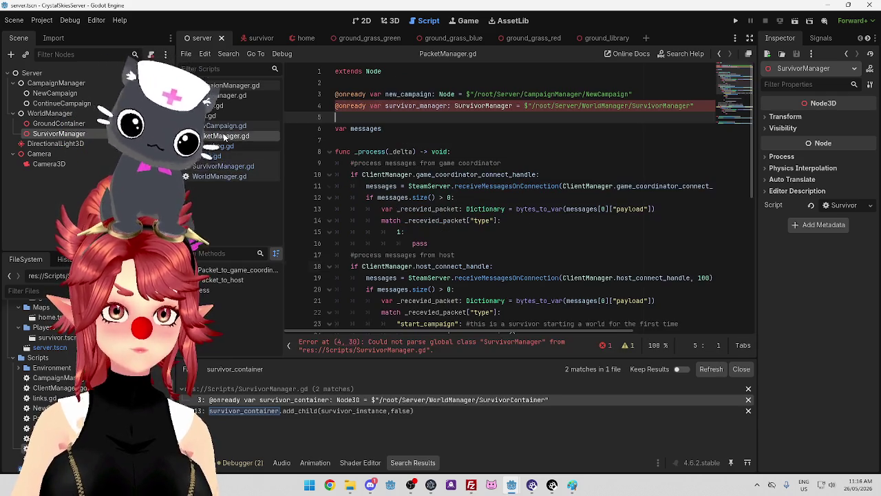
{"action": "scroll", "coordinate": [458, 116], "scroll_direction": "down", "scroll_amount": 4}
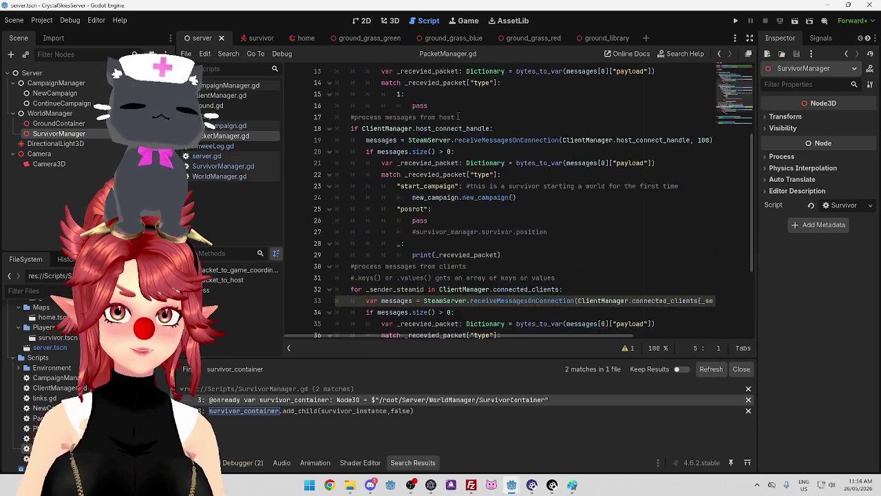
{"action": "scroll", "coordinate": [458, 116], "scroll_direction": "down", "scroll_amount": 3}
{"action": "scroll", "coordinate": [389, 203], "scroll_direction": "up", "scroll_amount": 2}
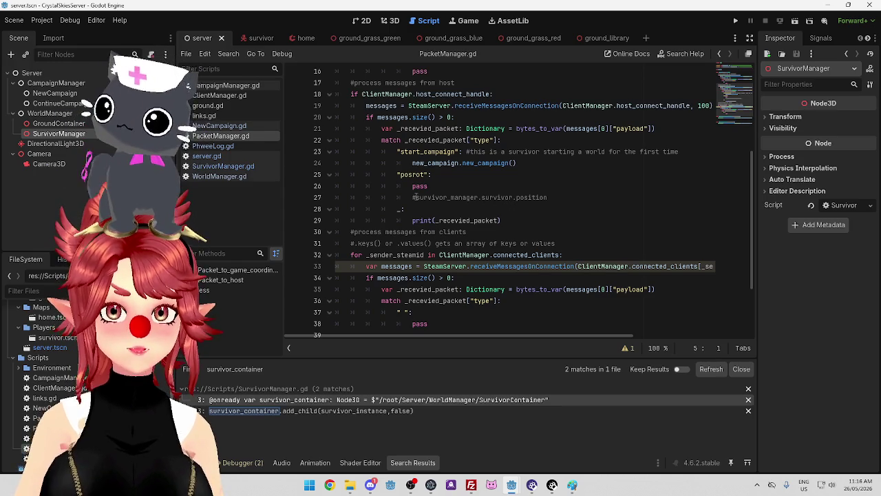
{"action": "left_click", "coordinate": [416, 198]}
{"action": "key", "text": "BackSpace"}
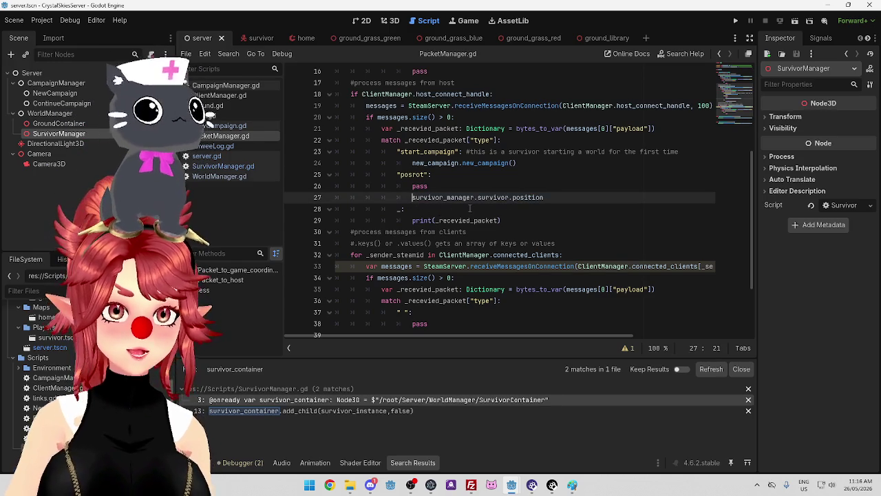
{"action": "triple_click", "coordinate": [531, 198]}
{"action": "left_click", "coordinate": [499, 197]}
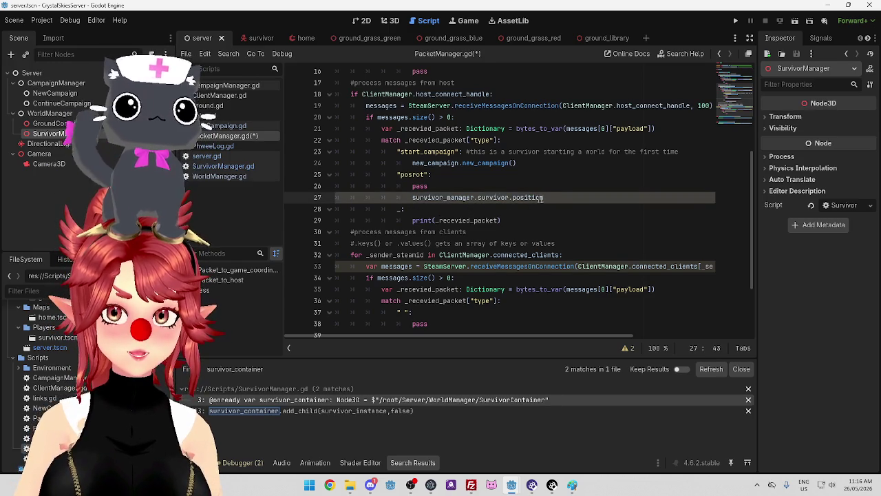
{"action": "left_click", "coordinate": [413, 198]}
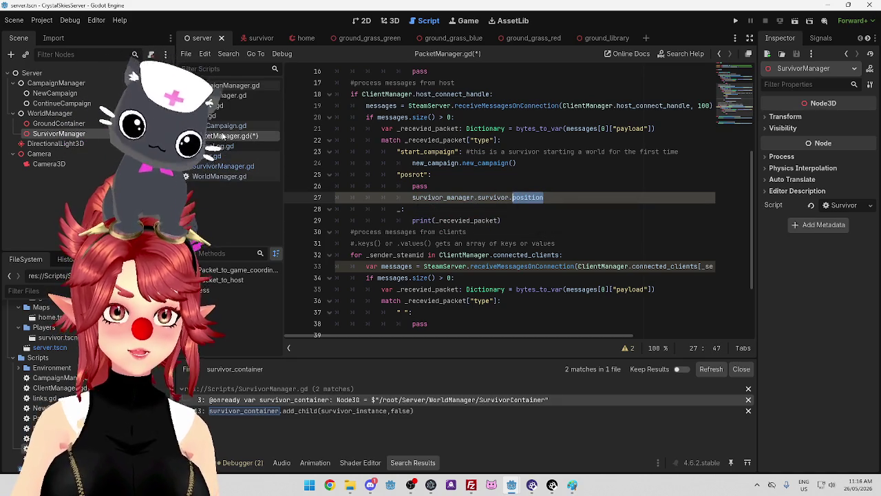
Make the posrot packet call survivor_manager.survivor.move_survivor() and delete its pass line
{"action": "left_click", "coordinate": [230, 169]}
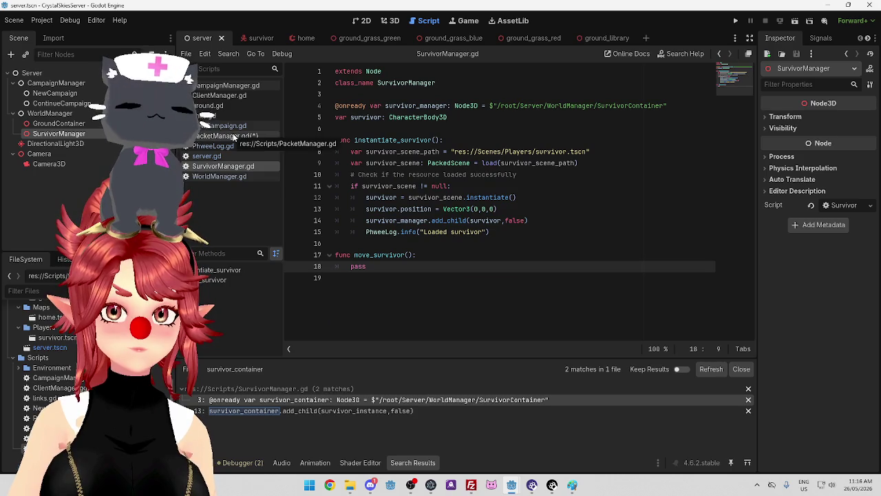
{"action": "left_click", "coordinate": [230, 136]}
{"action": "type", "text": "mo"}
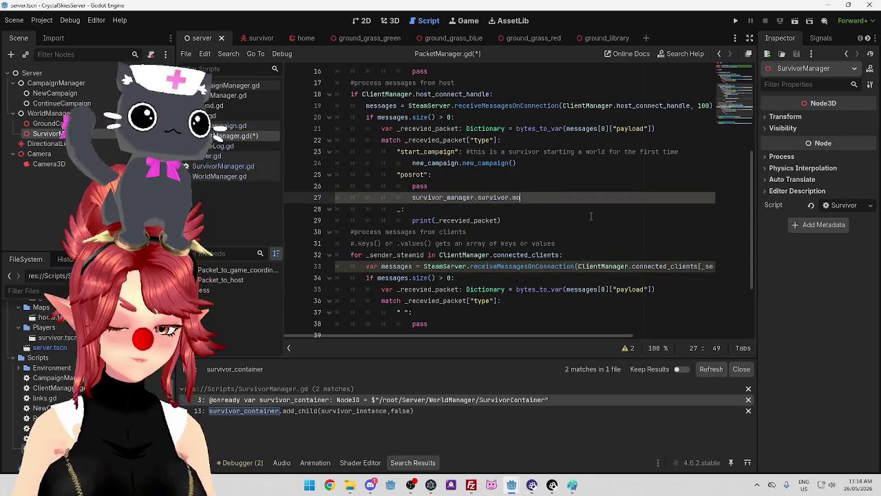
{"action": "type", "text": "ve_survivor()"}
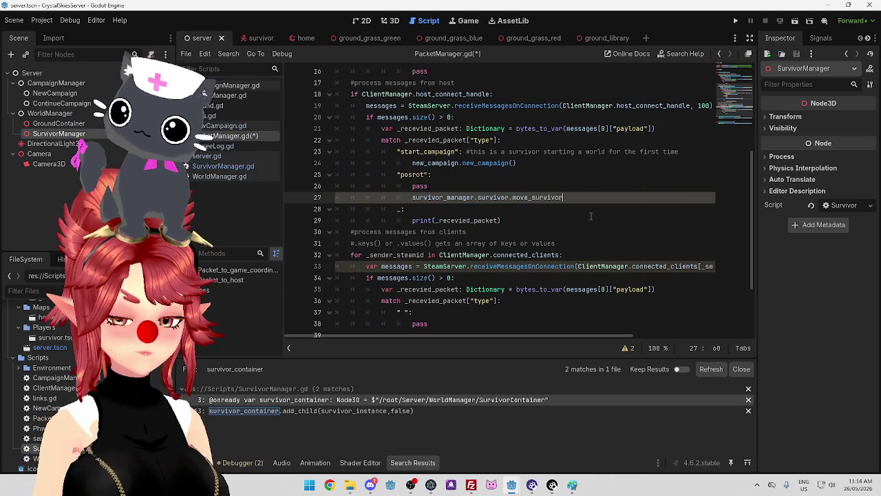
{"action": "left_click", "coordinate": [594, 234]}
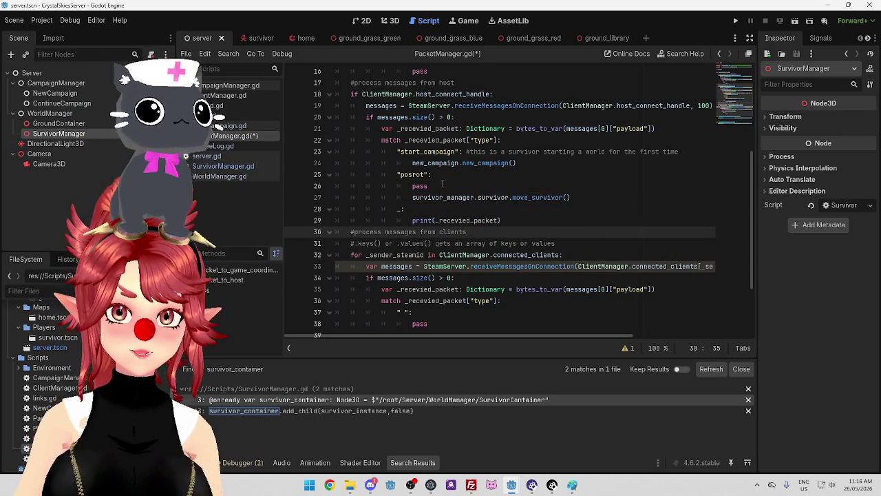
{"action": "left_click_drag", "start_coordinate": [430, 186], "coordinate": [330, 183]}
{"action": "key", "text": "BackSpace"}
{"action": "key", "text": "BackSpace"}
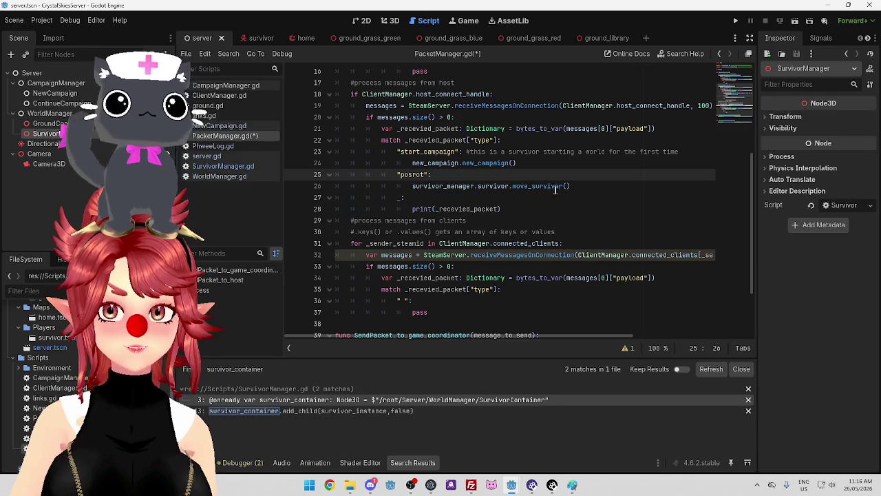
{"action": "left_click", "coordinate": [566, 186]}
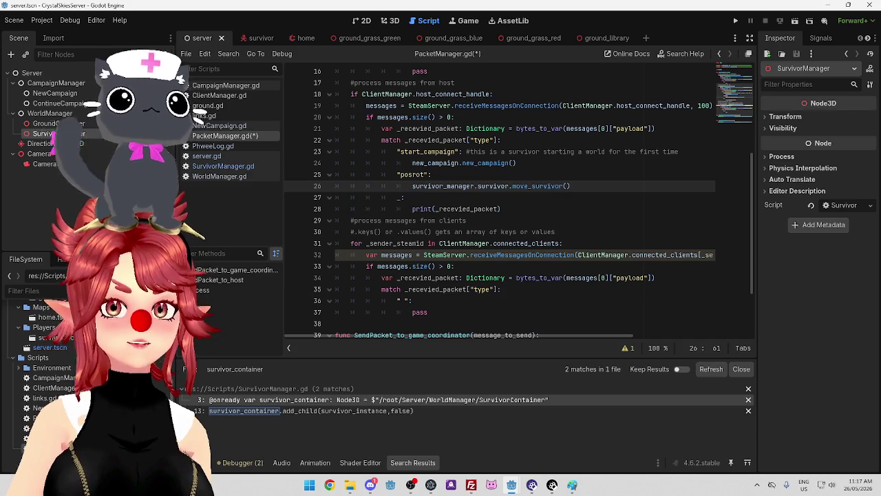
Review the host and client message handling on lines 26–32 of PacketManager.gd
{"action": "key", "text": "alt+Tab"}
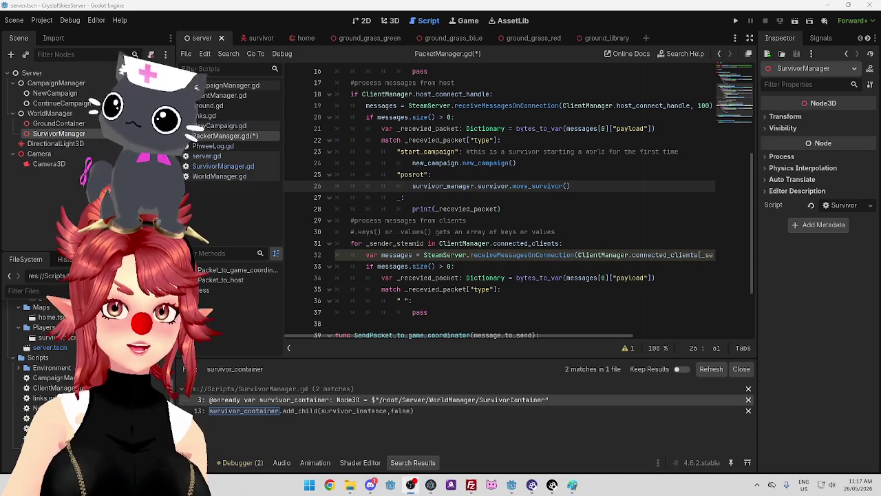
{"action": "key", "text": "Up"}
{"action": "key", "text": "Up"}
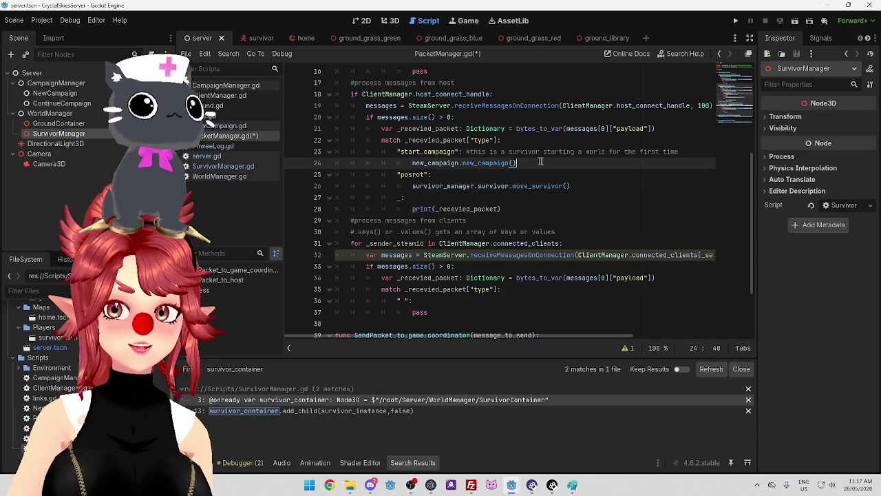
{"action": "key", "text": "alt+Tab"}
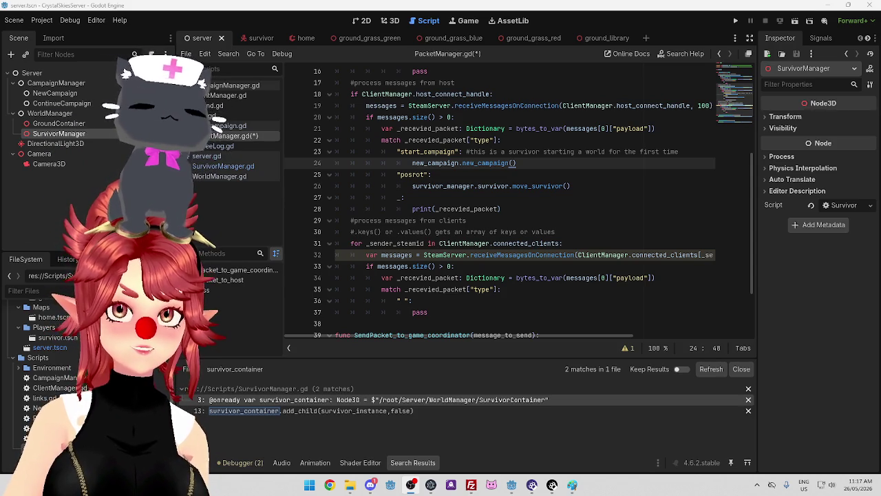
{"action": "left_click", "coordinate": [586, 235]}
{"action": "scroll", "coordinate": [587, 236], "scroll_direction": "down", "scroll_amount": 2}
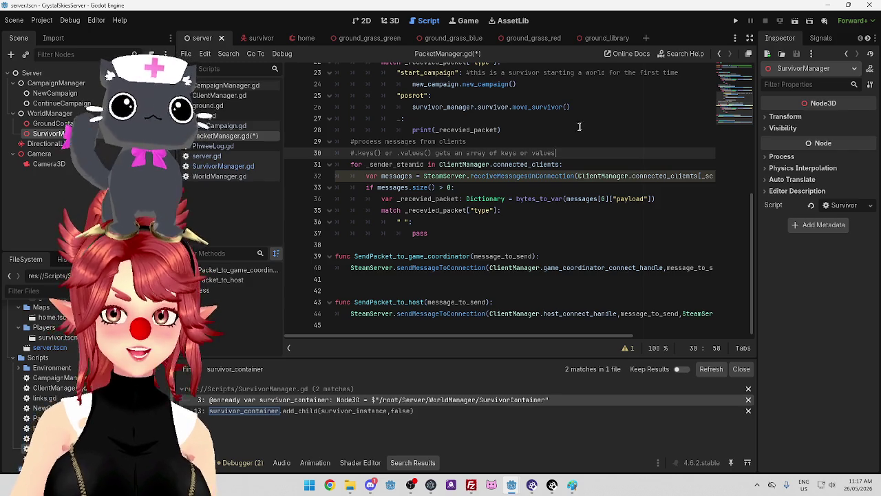
{"action": "left_click", "coordinate": [514, 130]}
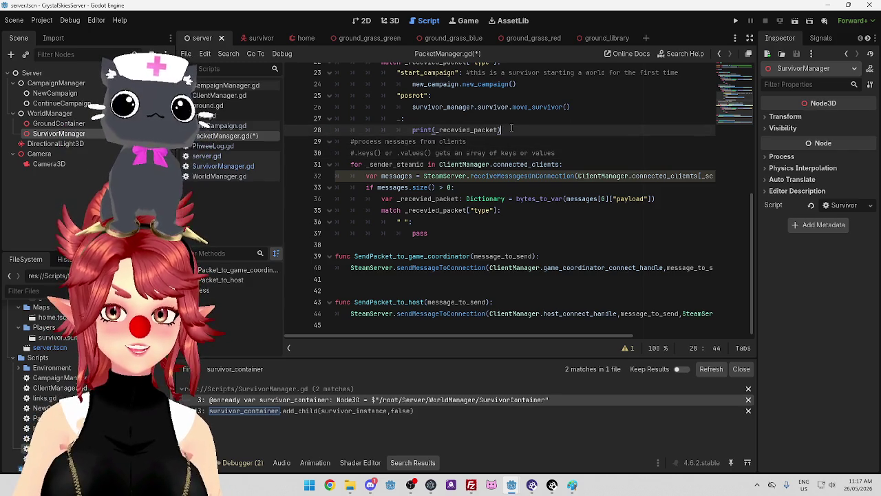
{"action": "left_click", "coordinate": [573, 153]}
{"action": "left_click", "coordinate": [574, 164]}
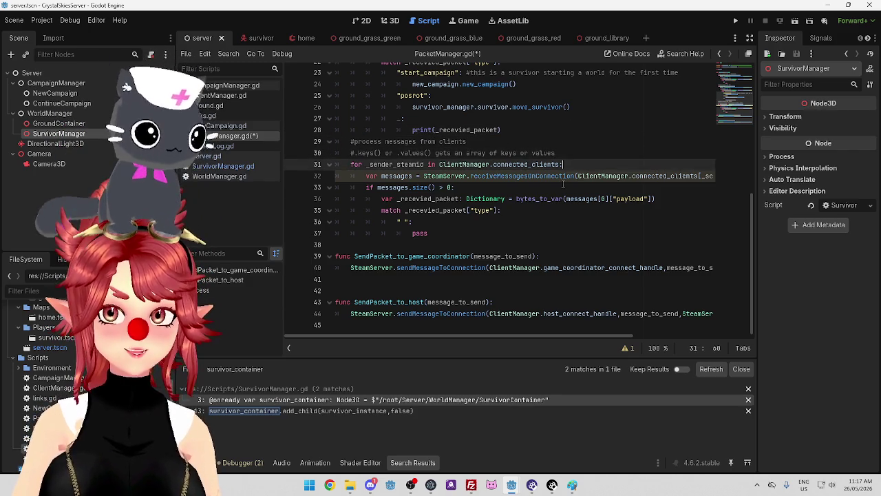
{"action": "left_click", "coordinate": [563, 178]}
{"action": "left_click", "coordinate": [563, 164]}
{"action": "left_click", "coordinate": [561, 153]}
{"action": "left_click", "coordinate": [547, 141]}
{"action": "left_click", "coordinate": [536, 129]}
{"action": "left_click", "coordinate": [528, 118]}
{"action": "left_click", "coordinate": [580, 107]}
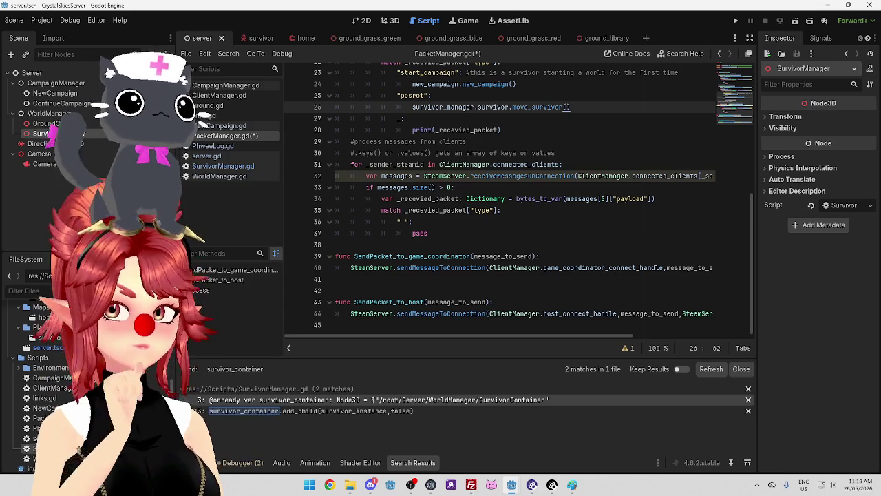
{"action": "left_click", "coordinate": [551, 130]}
{"action": "scroll", "coordinate": [552, 148], "scroll_direction": "up", "scroll_amount": 1}
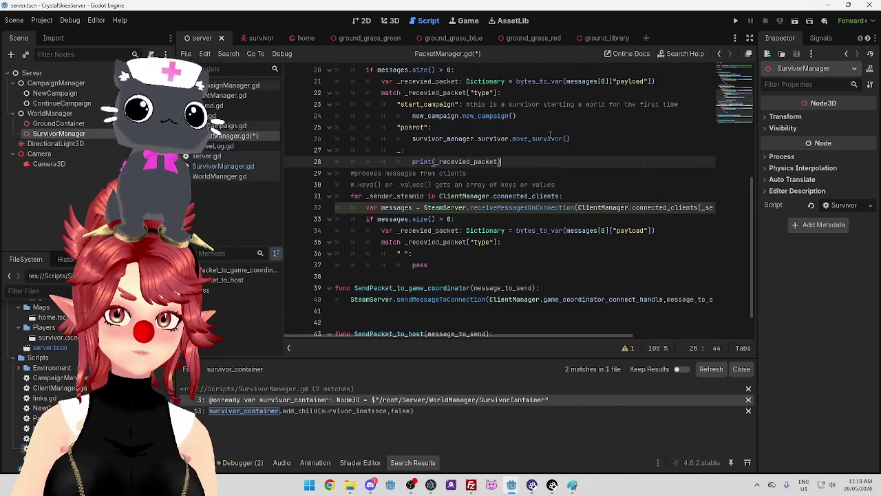
Paste the _recevied_packet["type"] lookup from line 22 into the move_survivor() call on line 26
{"action": "left_click", "coordinate": [553, 144]}
{"action": "scroll", "coordinate": [481, 162], "scroll_direction": "up", "scroll_amount": 3}
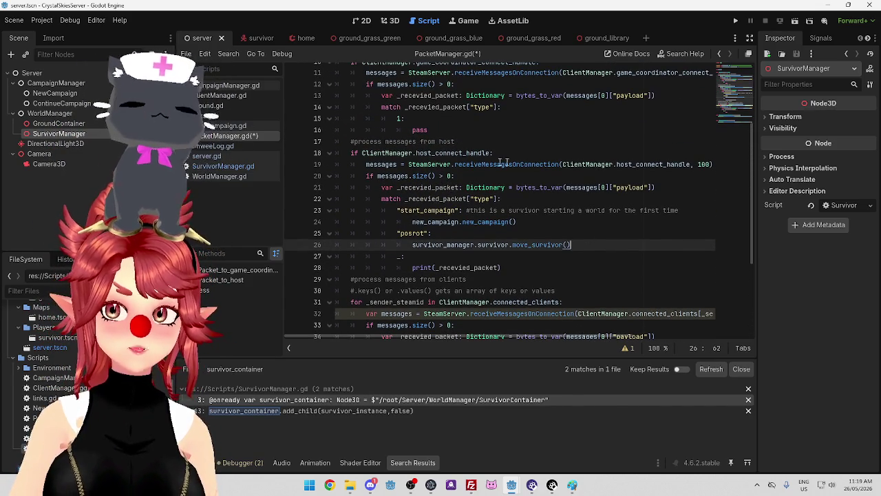
{"action": "scroll", "coordinate": [591, 246], "scroll_direction": "up", "scroll_amount": 1}
{"action": "scroll", "coordinate": [605, 227], "scroll_direction": "down", "scroll_amount": 1}
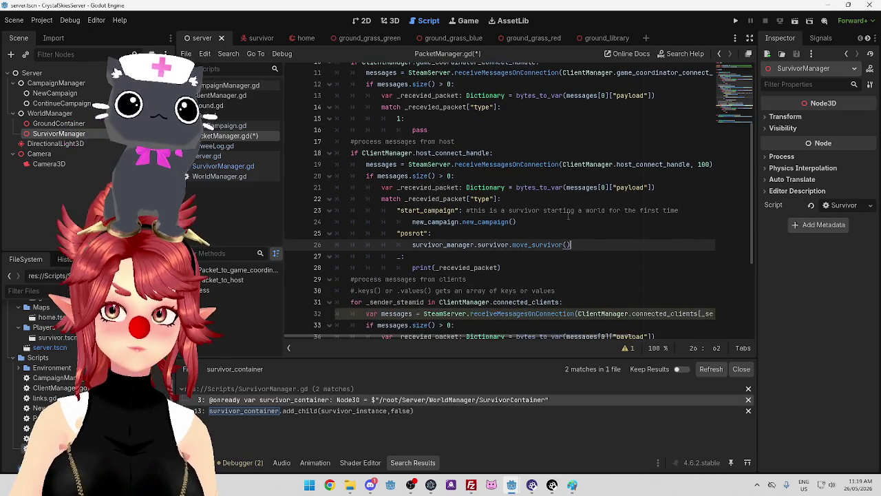
{"action": "scroll", "coordinate": [486, 216], "scroll_direction": "down", "scroll_amount": 1}
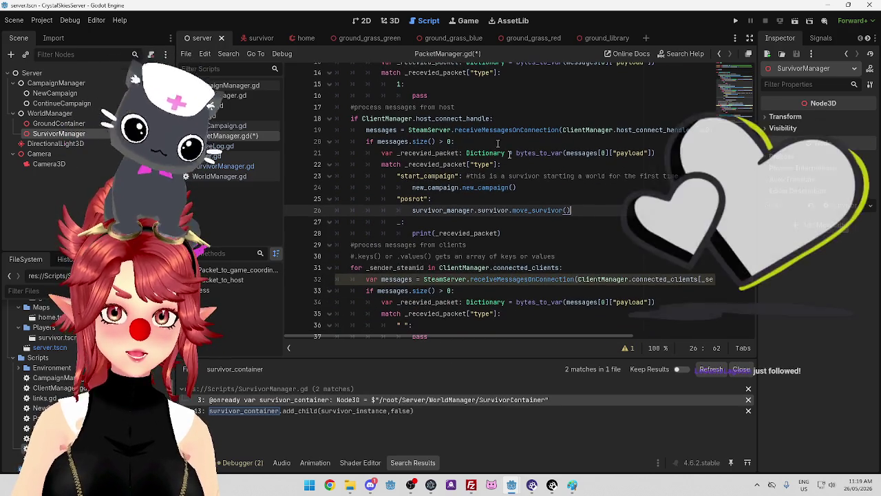
{"action": "scroll", "coordinate": [528, 168], "scroll_direction": "up", "scroll_amount": 1}
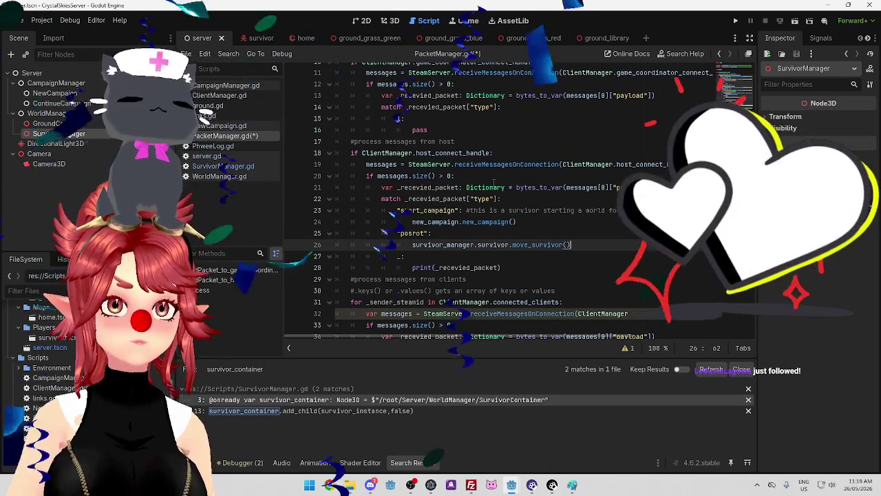
{"action": "mouse_move", "coordinate": [492, 183]}
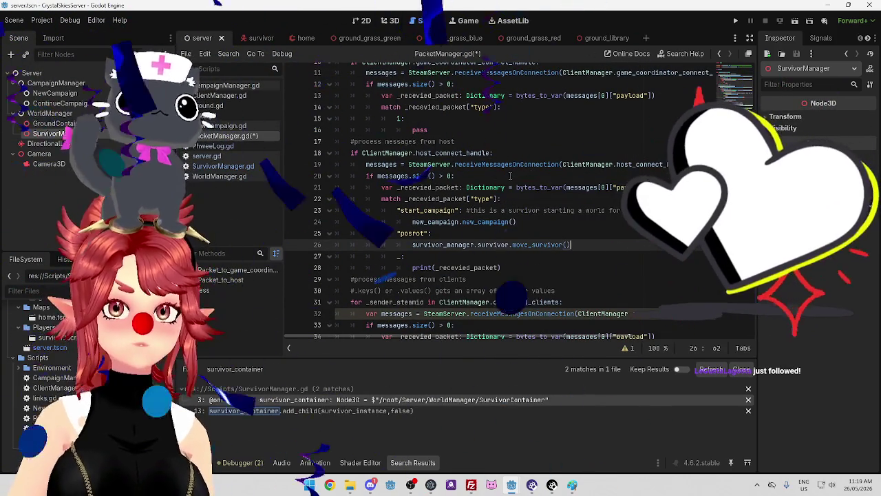
{"action": "scroll", "coordinate": [481, 179], "scroll_direction": "down", "scroll_amount": 1}
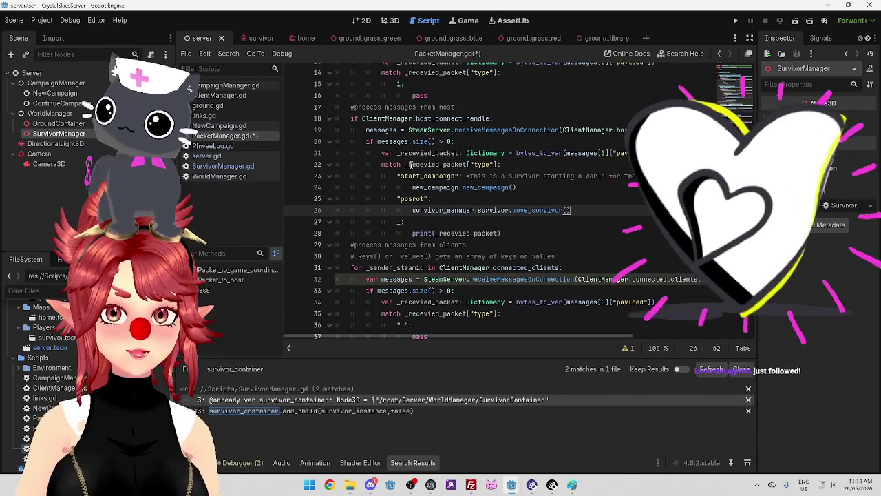
{"action": "left_click", "coordinate": [404, 164]}
{"action": "left_click_drag", "start_coordinate": [405, 163], "coordinate": [499, 163]}
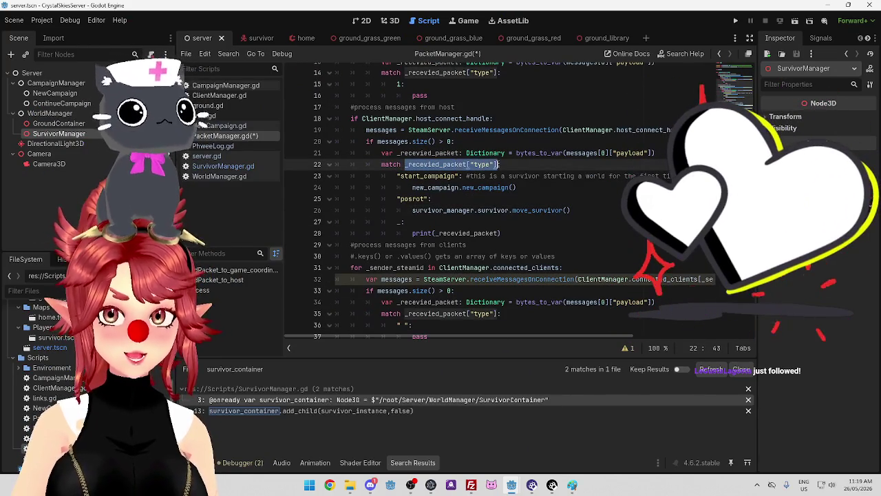
{"action": "key", "text": "ctrl+c"}
{"action": "left_click", "coordinate": [567, 209]}
{"action": "key", "text": "ctrl+v"}
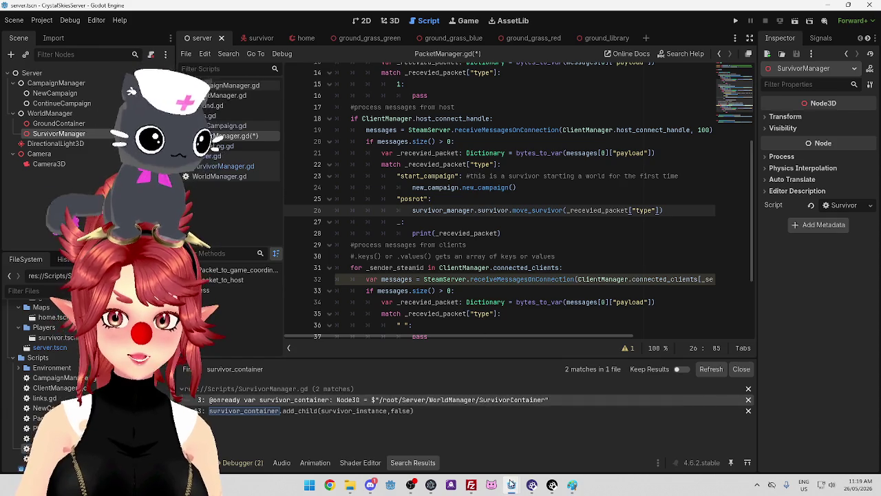
Check survivor.gd in the other project window, then change the pasted key to "pos"
{"action": "mouse_move", "coordinate": [511, 483]}
{"action": "left_click", "coordinate": [561, 433]}
{"action": "left_click_drag", "start_coordinate": [579, 339], "coordinate": [640, 337]}
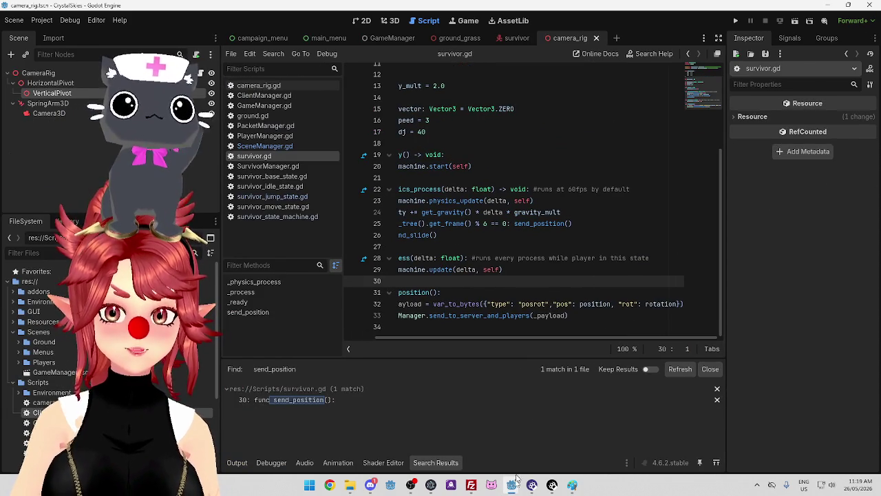
{"action": "mouse_move", "coordinate": [518, 460]}
{"action": "left_click", "coordinate": [561, 437]}
{"action": "double_click", "coordinate": [644, 210]}
{"action": "type", "text": "pos"}
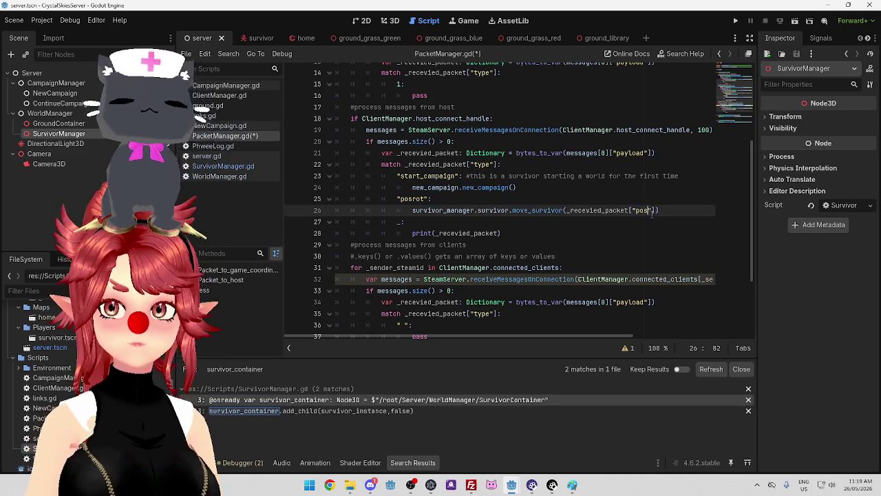
{"action": "type", "text": "\"],"}
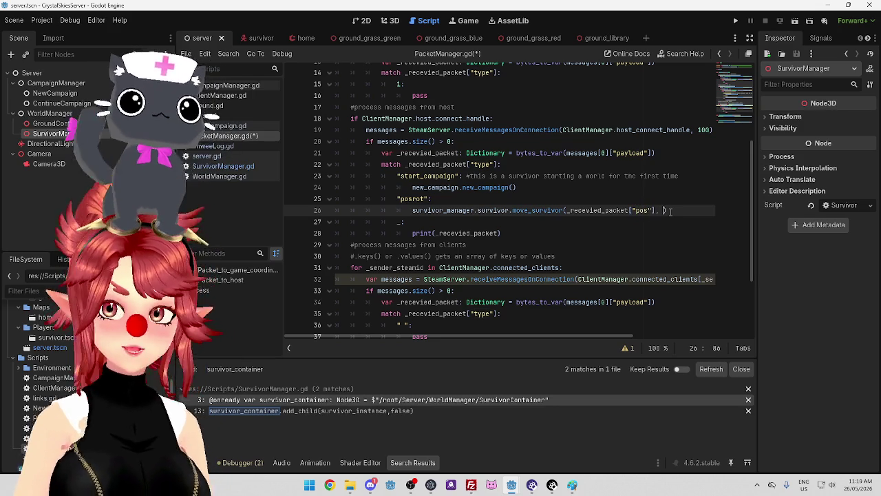
Add _recevied_packet["rot"] as the second argument of move_survivor()
{"action": "left_click_drag", "start_coordinate": [566, 210], "coordinate": [655, 210]}
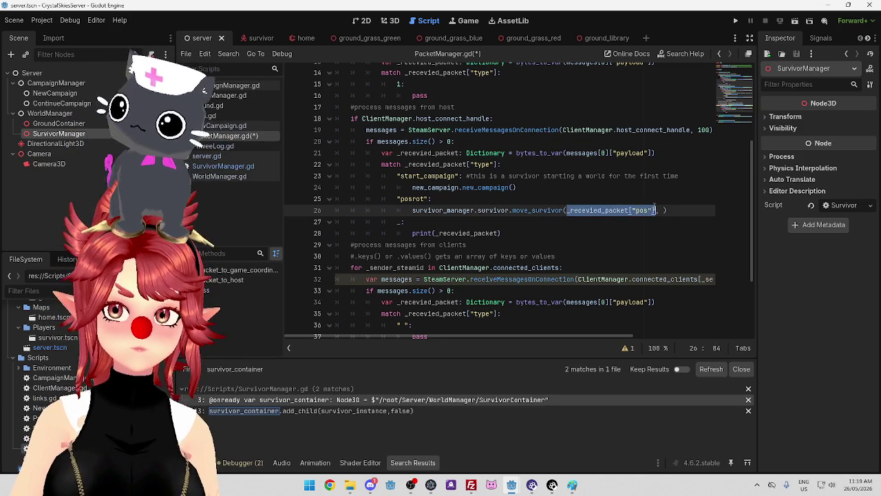
{"action": "key", "text": "ctrl+c"}
{"action": "left_click", "coordinate": [663, 210]}
{"action": "key", "text": "ctrl+v"}
{"action": "left_click", "coordinate": [681, 210]}
{"action": "double_click", "coordinate": [684, 210]}
{"action": "type", "text": "rot"}
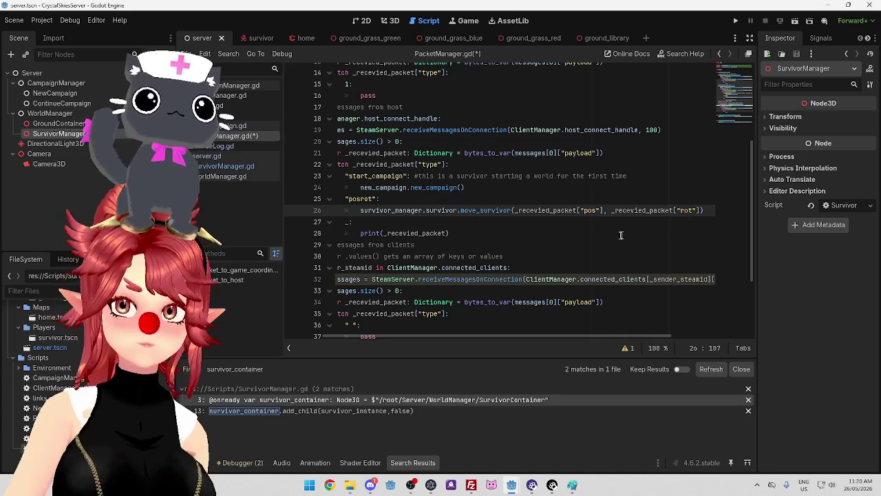
Save PacketManager.gd and switch to SurvivorManager.gd
{"action": "left_click", "coordinate": [626, 234]}
{"action": "key", "text": "ctrl+s"}
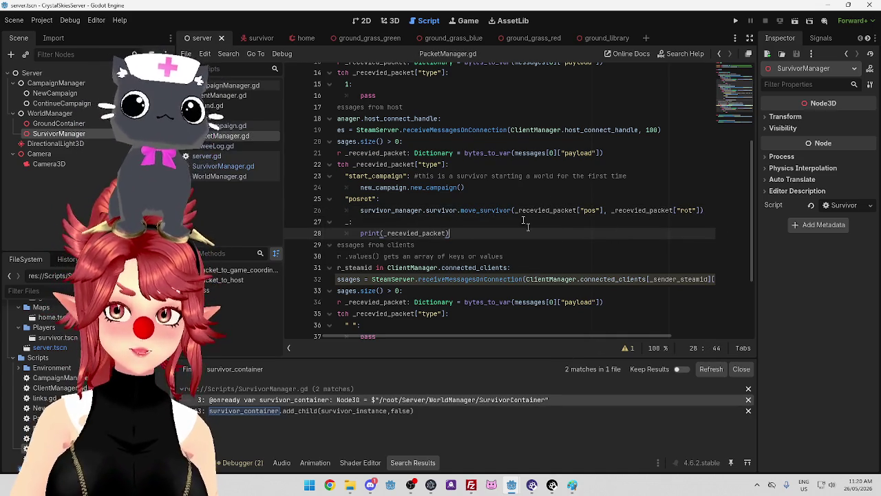
{"action": "left_click", "coordinate": [221, 165]}
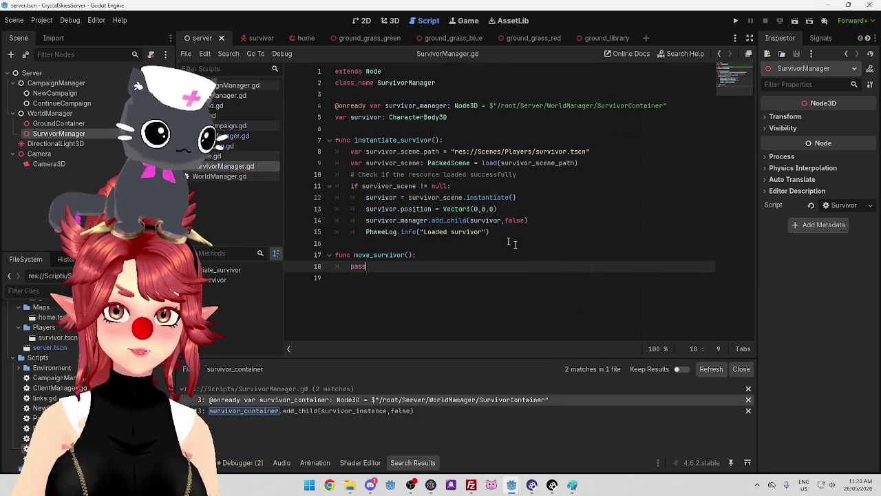
Type pos: Vector3, rot: Vector3 into move_survivor()'s parentheses, checking survivor.gd's sent payload
{"action": "left_click", "coordinate": [408, 254]}
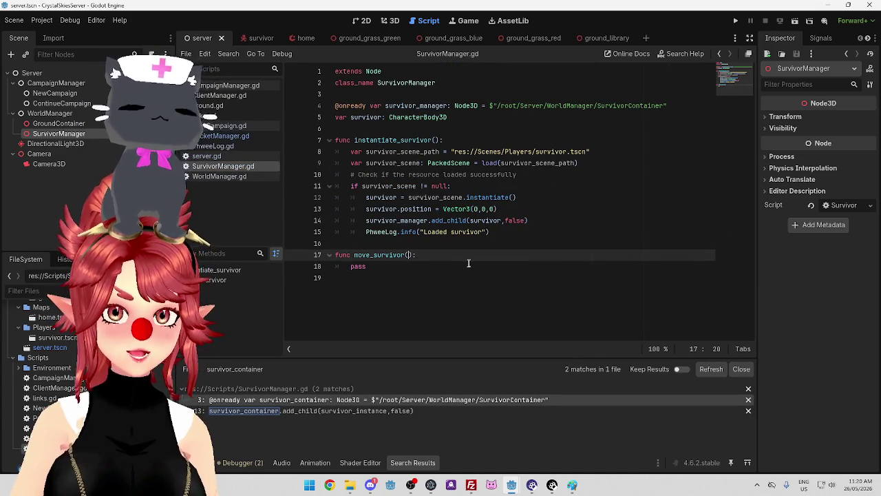
{"action": "type", "text": "pos"}
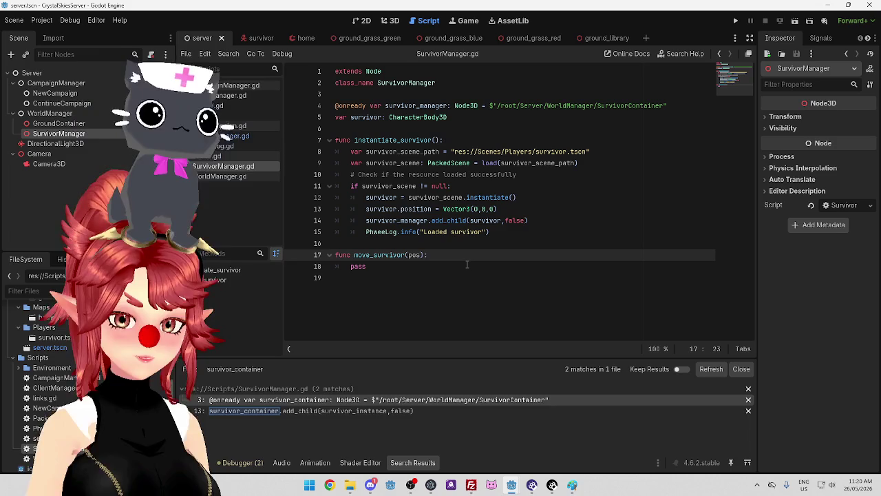
{"action": "type", "text": ": Vector3"}
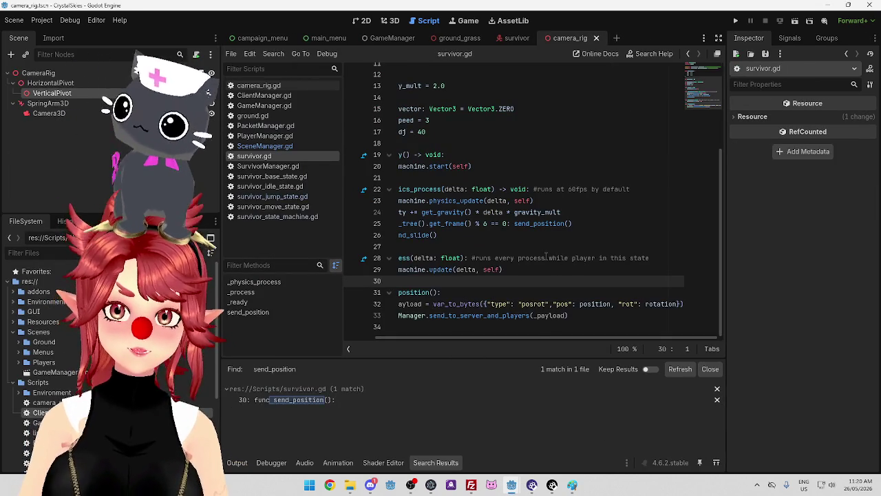
{"action": "double_click", "coordinate": [594, 303]}
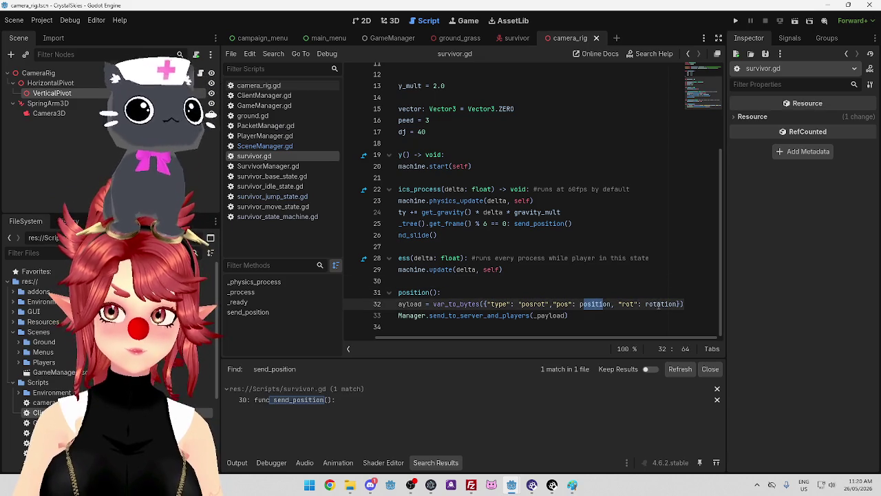
{"action": "left_click_drag", "start_coordinate": [516, 336], "coordinate": [485, 336]}
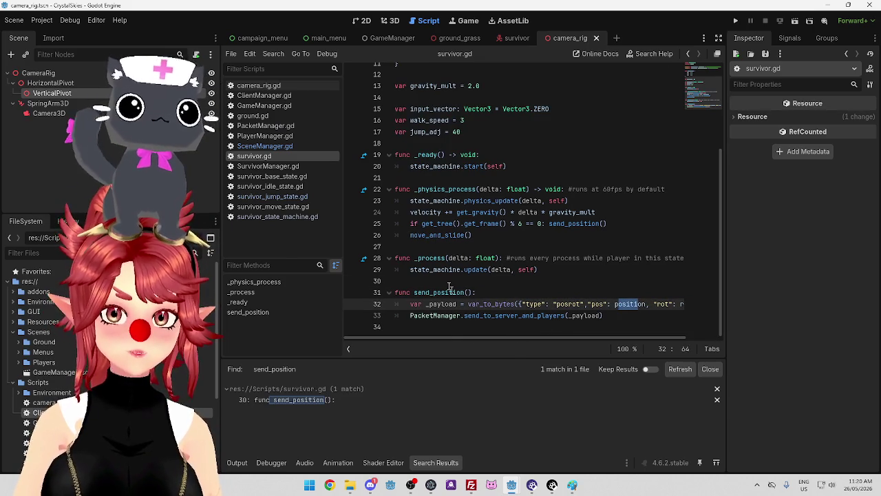
{"action": "mouse_move", "coordinate": [511, 485]}
{"action": "left_click", "coordinate": [525, 433]}
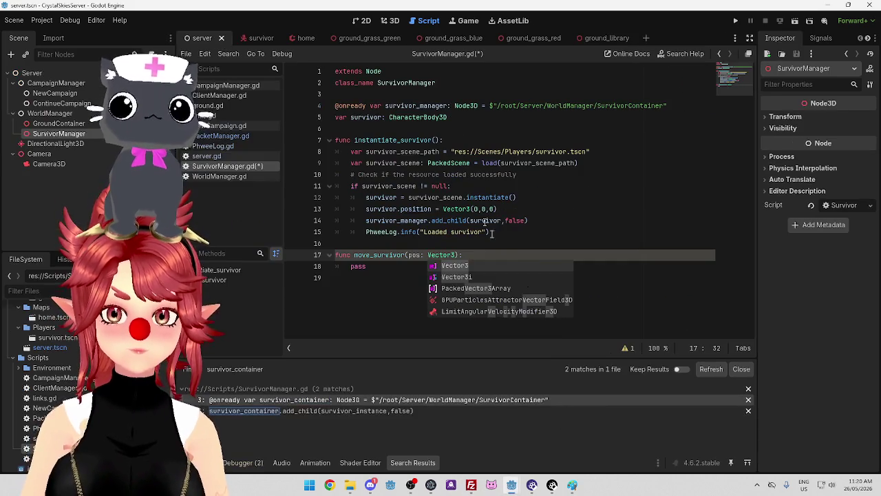
{"action": "type", "text": ", rot: Vector"}
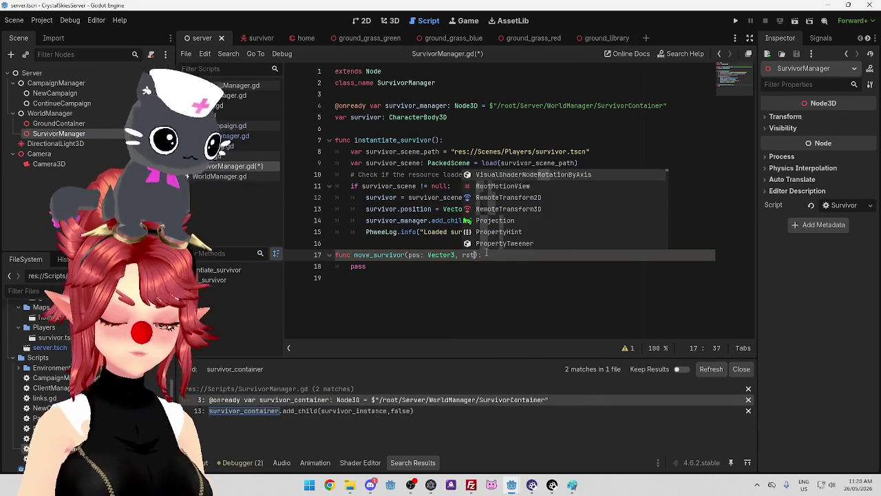
{"action": "type", "text": "3"}
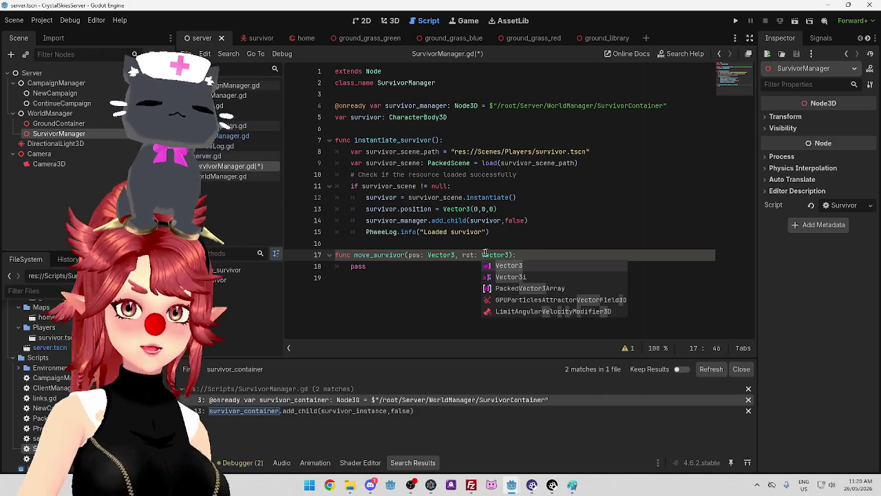
{"action": "left_click", "coordinate": [447, 266]}
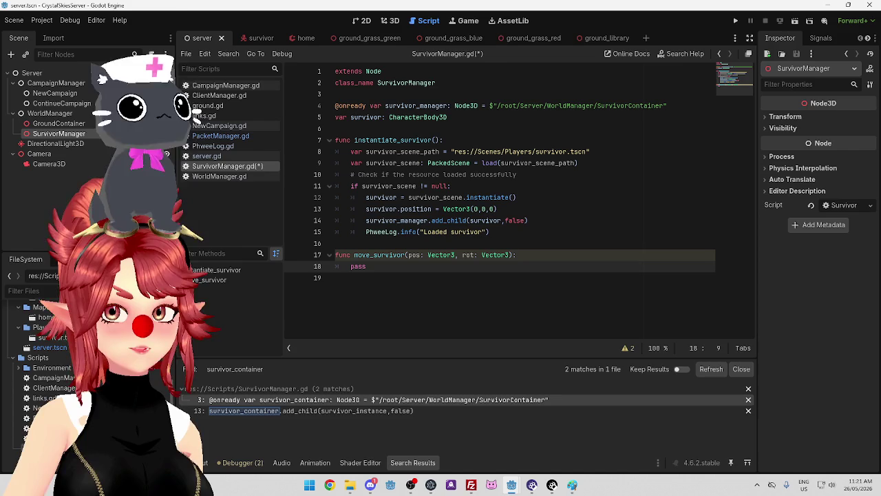
{"action": "key", "text": "alt+Tab"}
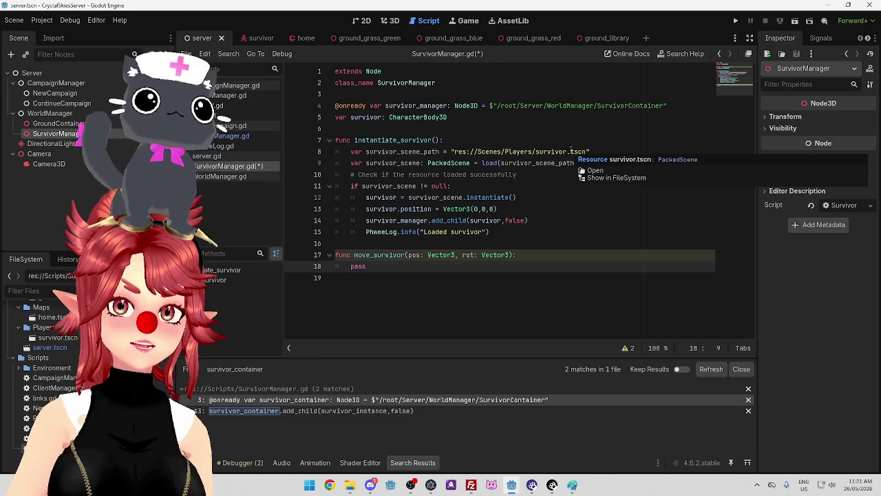
{"action": "left_click", "coordinate": [526, 182]}
{"action": "left_click", "coordinate": [528, 174]}
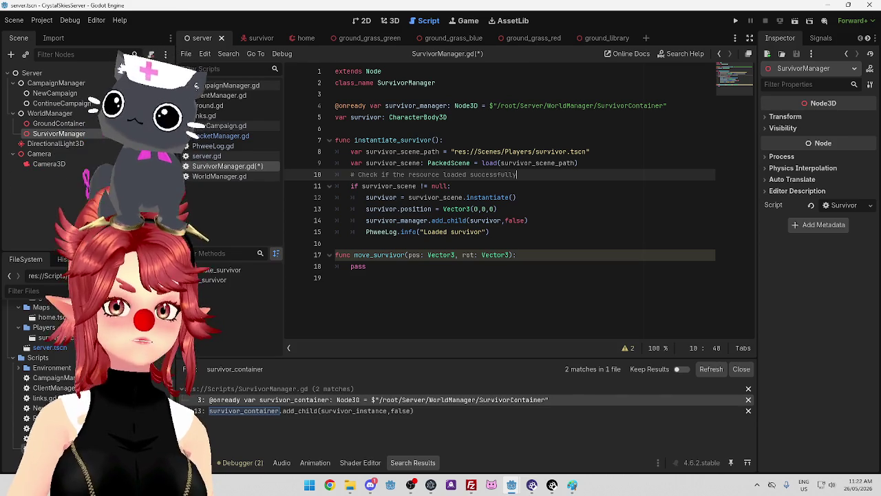
{"action": "left_click", "coordinate": [569, 231]}
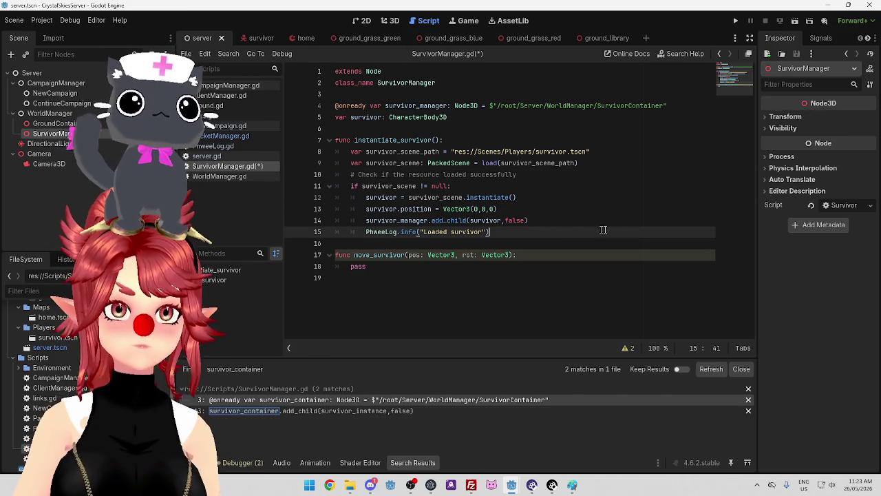
Place the caret after pass in move_survivor(pos: Vector3, rot: Vector3) and widen the code editor slightly
{"action": "left_click", "coordinate": [561, 268]}
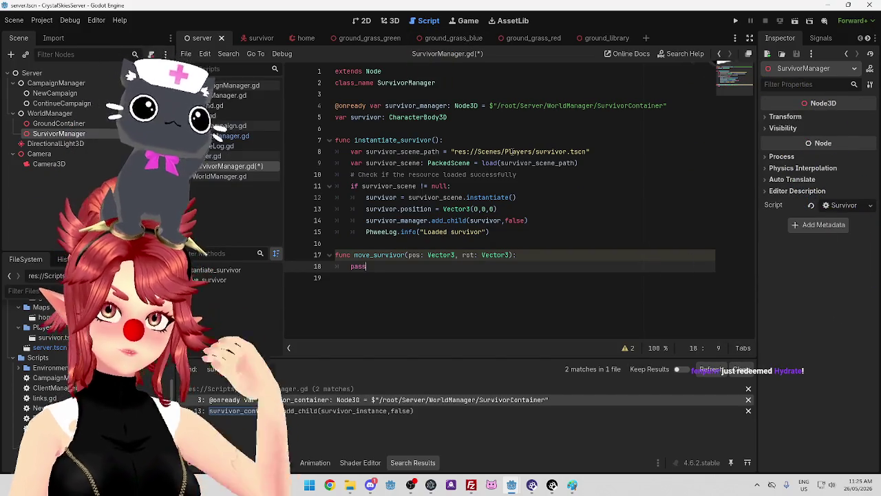
{"action": "mouse_move", "coordinate": [516, 153]}
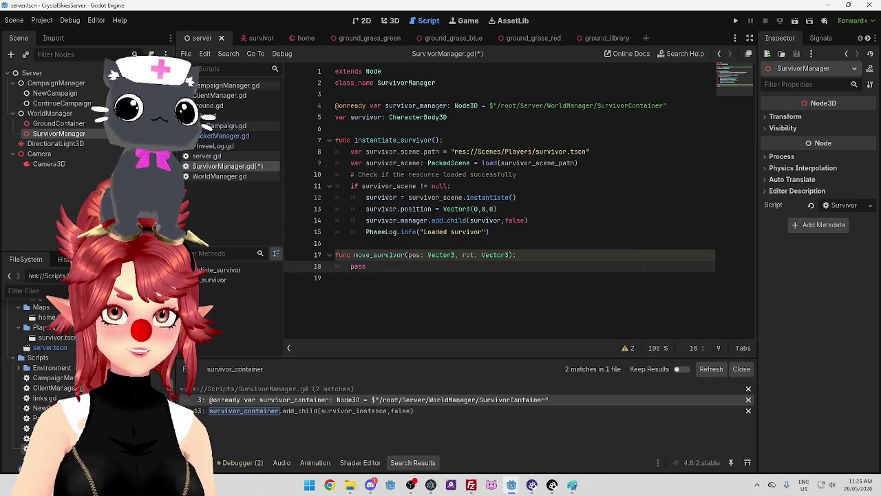
{"action": "left_click_drag", "start_coordinate": [172, 207], "coordinate": [161, 206]}
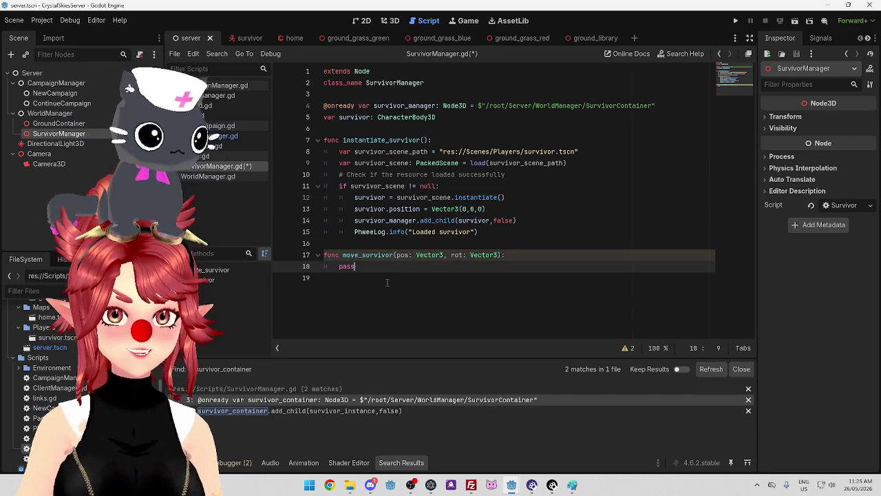
Replace pass with survivor.position = pos and survivor.rotation = rot, then save SurvivorManager.gd
{"action": "left_click_drag", "start_coordinate": [757, 291], "coordinate": [778, 291]}
{"action": "left_click_drag", "start_coordinate": [338, 266], "coordinate": [358, 266]}
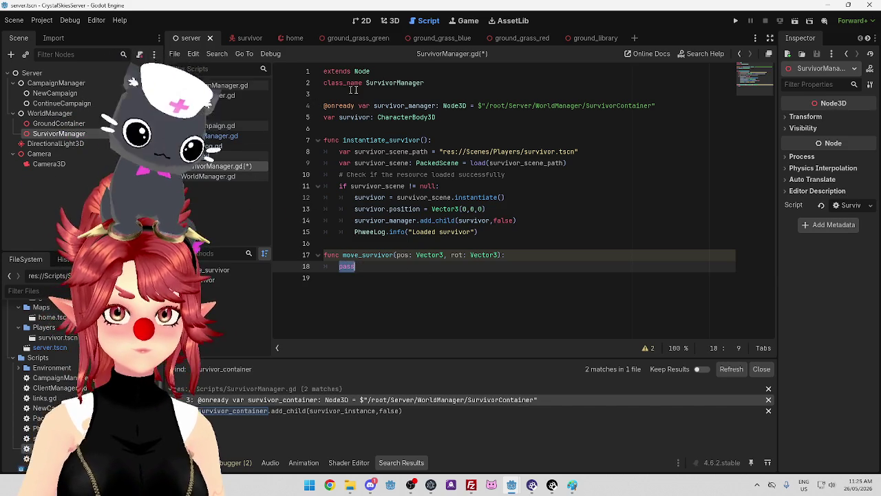
{"action": "type", "text": "survivor"}
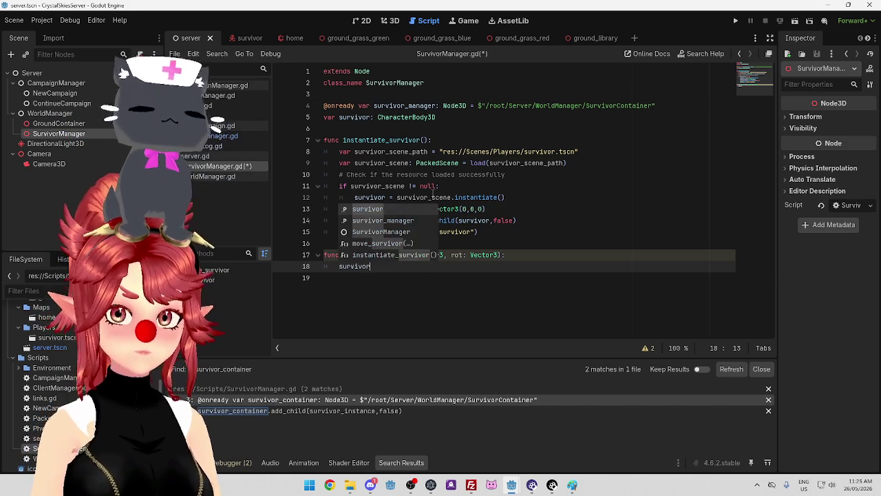
{"action": "type", "text": ".position "}
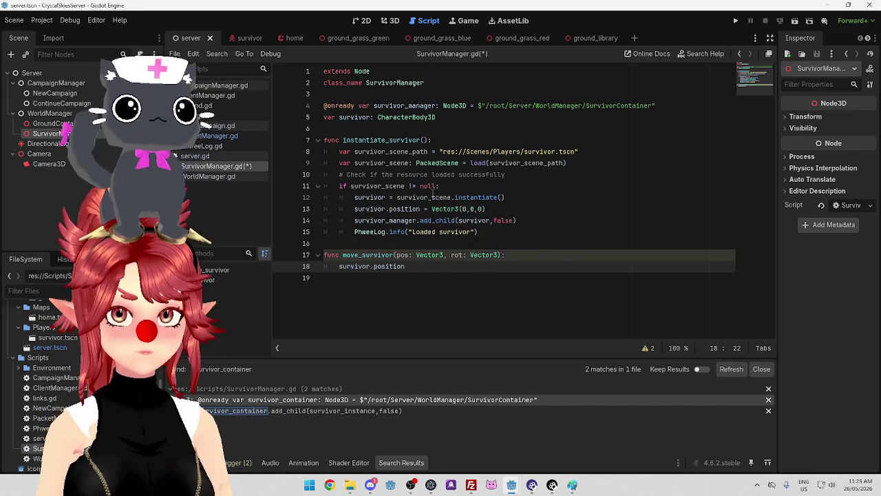
{"action": "type", "text": "= pos"}
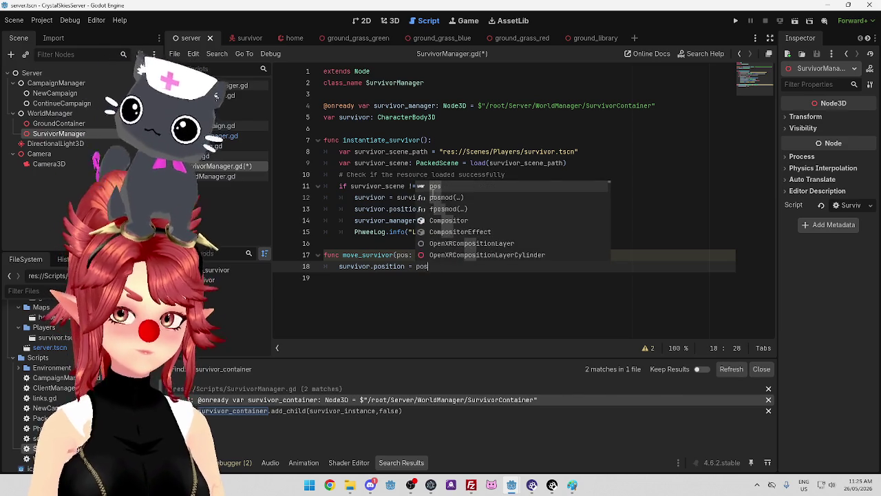
{"action": "key", "text": "Return"}
{"action": "key", "text": "Return"}
{"action": "type", "text": "survivor.ro"}
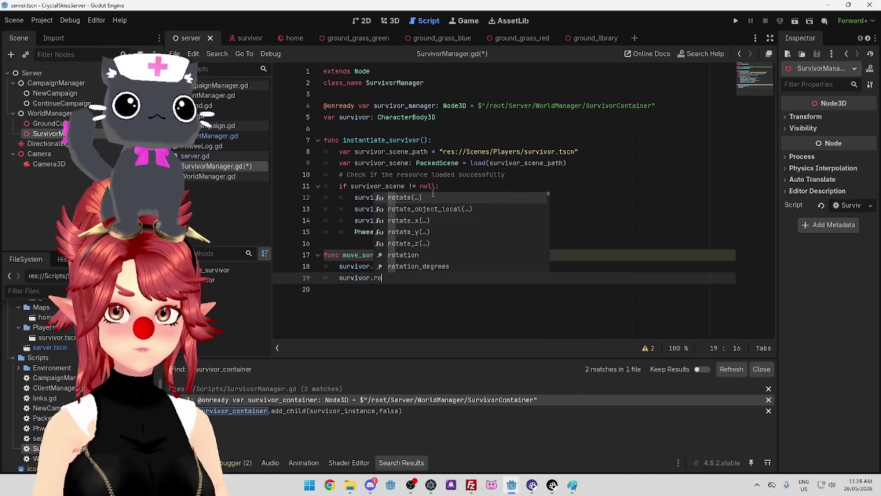
{"action": "key", "text": "Return"}
{"action": "key", "text": "BackSpace"}
{"action": "key", "text": "BackSpace"}
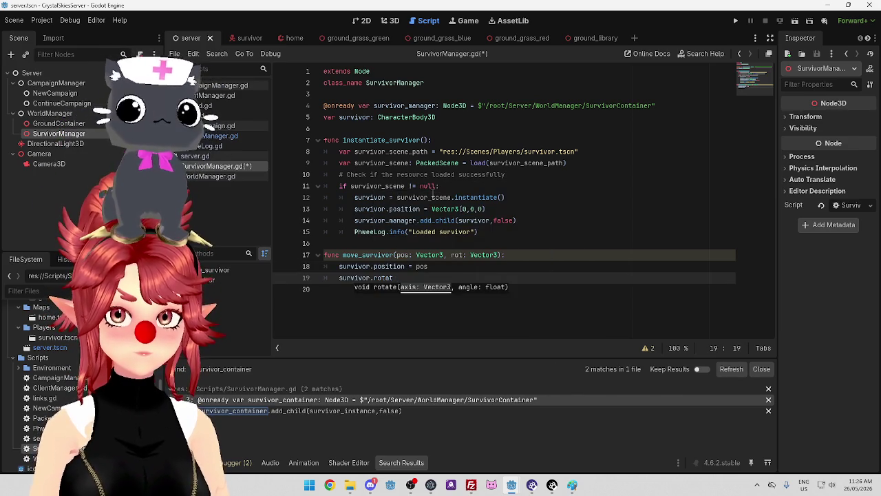
{"action": "type", "text": "ion = "}
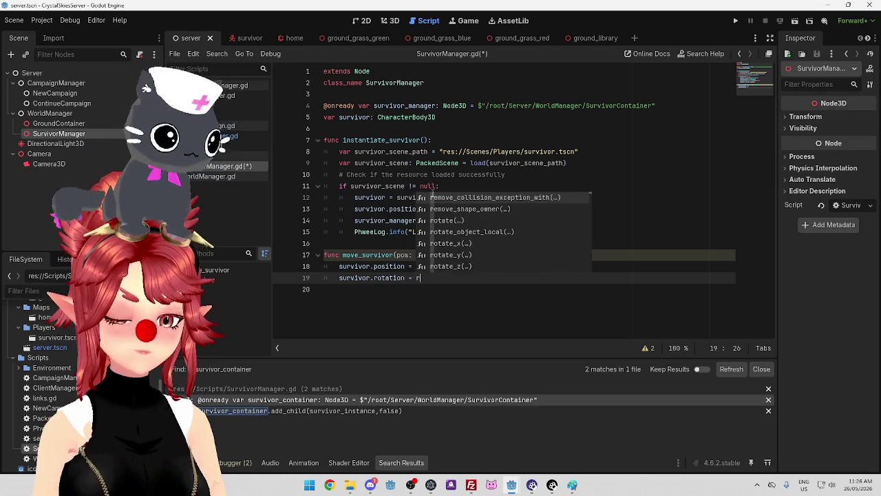
{"action": "type", "text": "rot"}
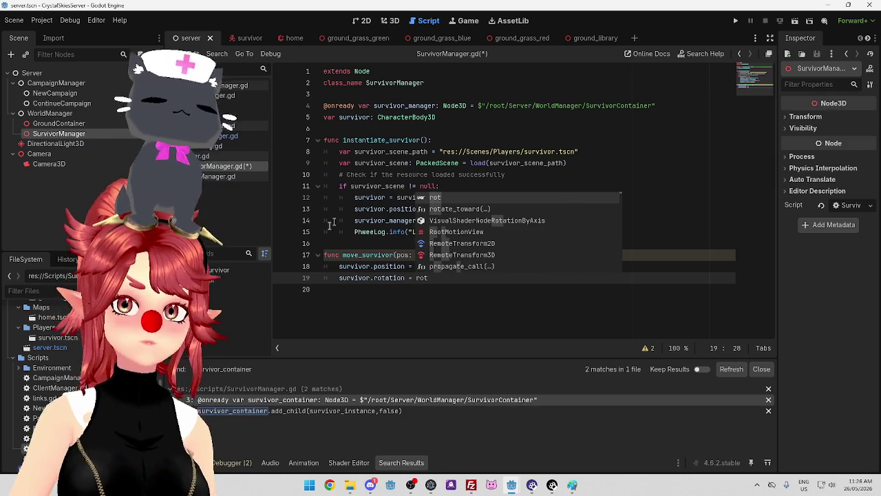
{"action": "key", "text": "Escape"}
{"action": "key", "text": "ctrl+s"}
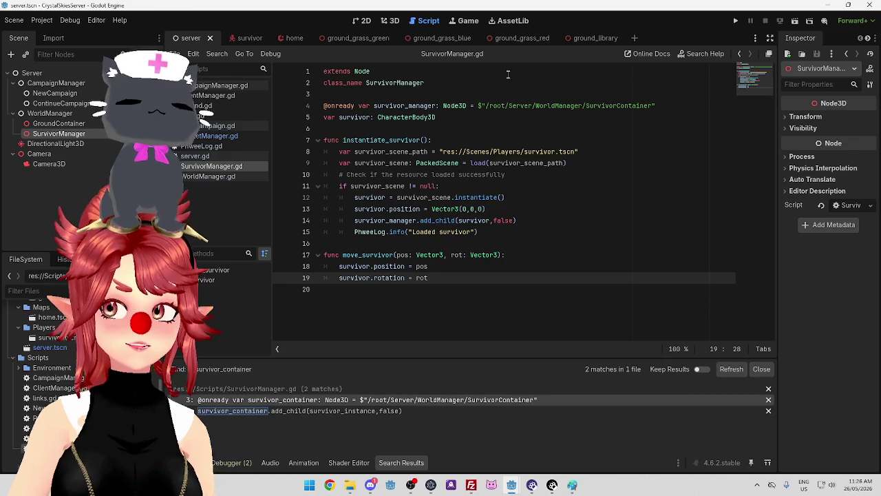
Run the camera_rig client project, then run the server project with F5
{"action": "mouse_move", "coordinate": [513, 484]}
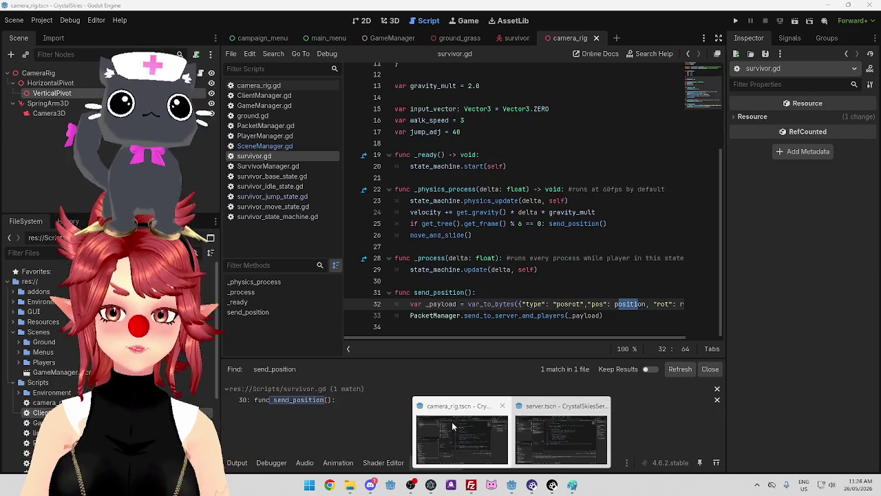
{"action": "left_click", "coordinate": [452, 421]}
{"action": "left_click", "coordinate": [734, 21]}
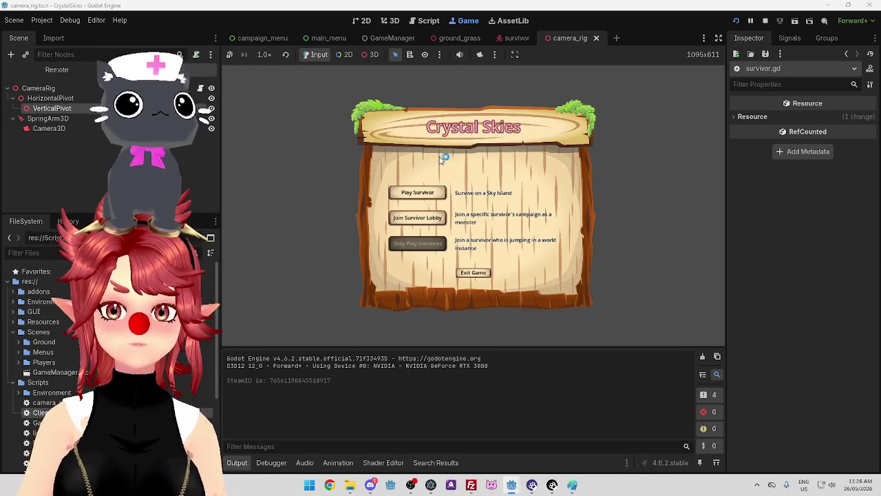
{"action": "mouse_move", "coordinate": [512, 484]}
{"action": "left_click", "coordinate": [561, 433]}
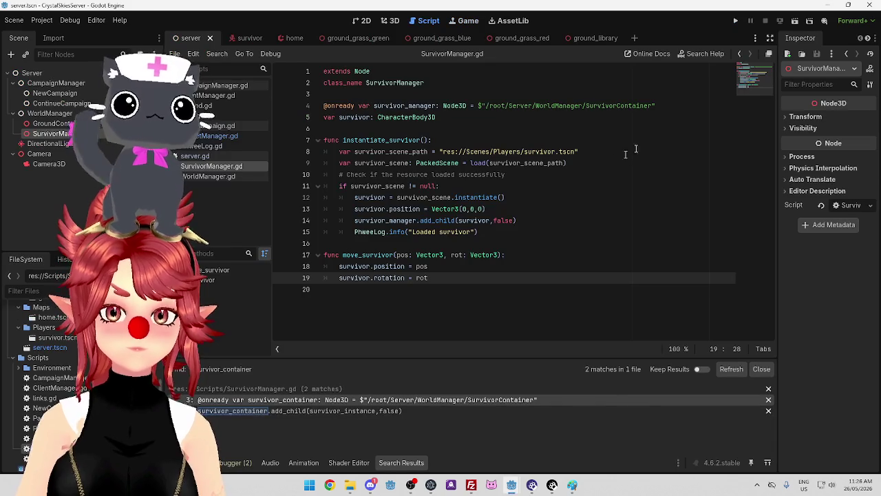
{"action": "key", "text": "F5"}
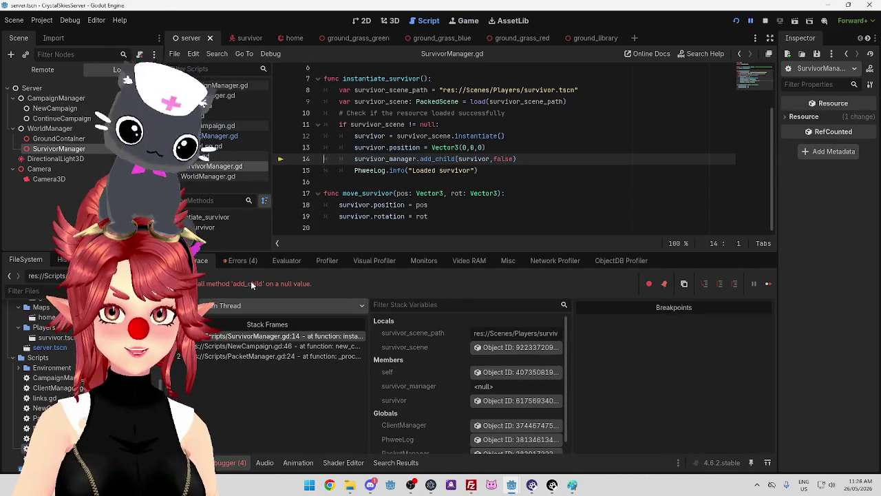
Inspect survivor_manager at line 14 and its line 4 declaration to see it is null
{"action": "left_click", "coordinate": [403, 158]}
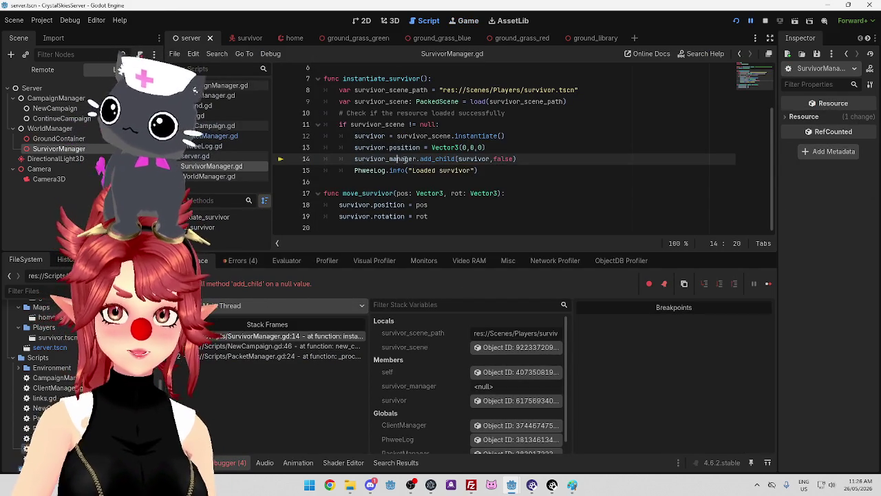
{"action": "scroll", "coordinate": [413, 165], "scroll_direction": "up", "scroll_amount": 2}
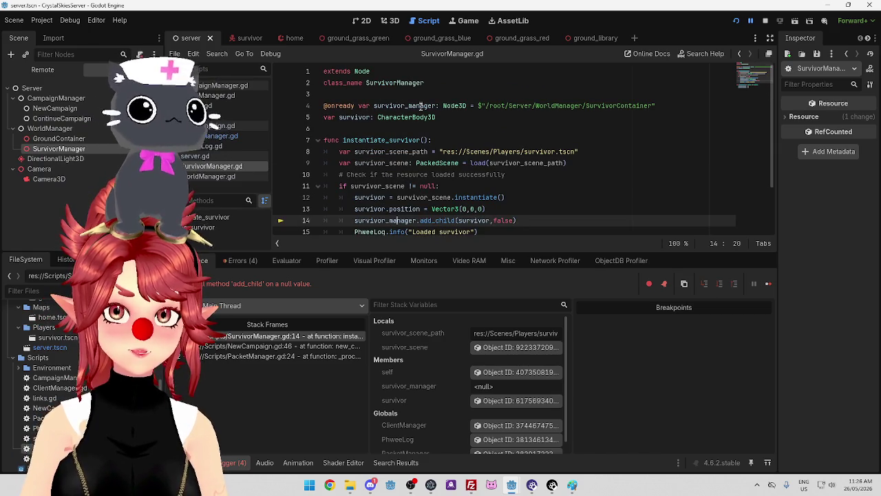
{"action": "scroll", "coordinate": [444, 121], "scroll_direction": "down", "scroll_amount": 2}
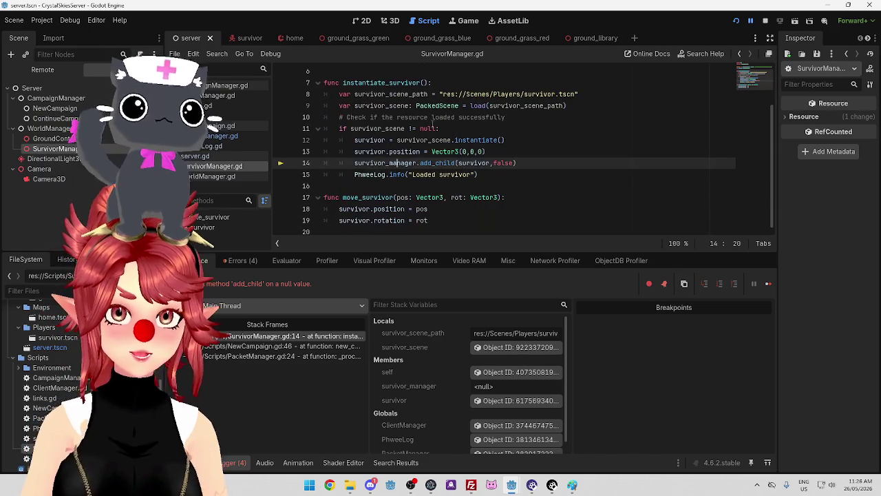
{"action": "scroll", "coordinate": [444, 121], "scroll_direction": "up", "scroll_amount": 1}
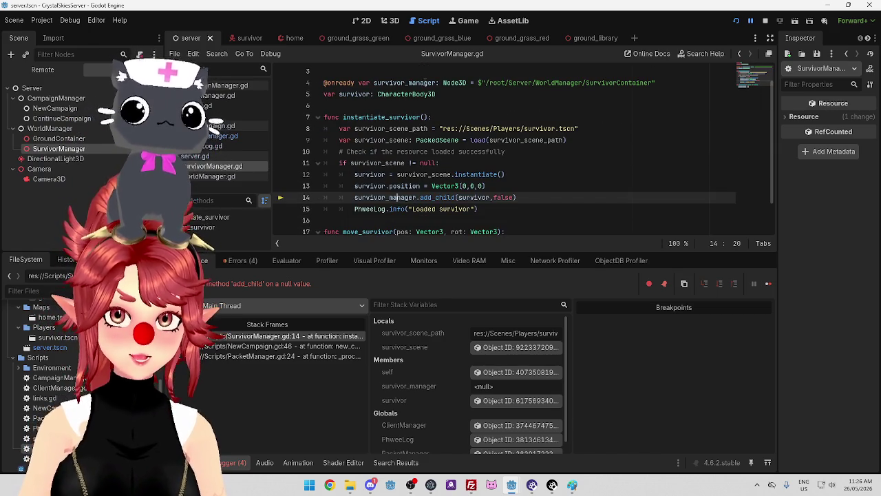
{"action": "mouse_move", "coordinate": [400, 198]}
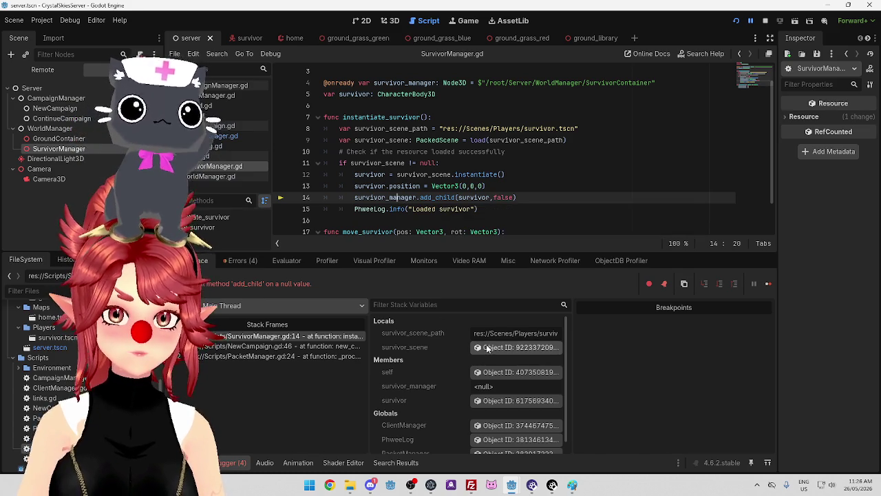
{"action": "left_click_drag", "start_coordinate": [373, 83], "coordinate": [421, 83]}
Change the line 4 node path ending from SurvivorContainer to SurvivorManager
{"action": "left_click_drag", "start_coordinate": [485, 83], "coordinate": [508, 83]}
{"action": "left_click", "coordinate": [523, 83]}
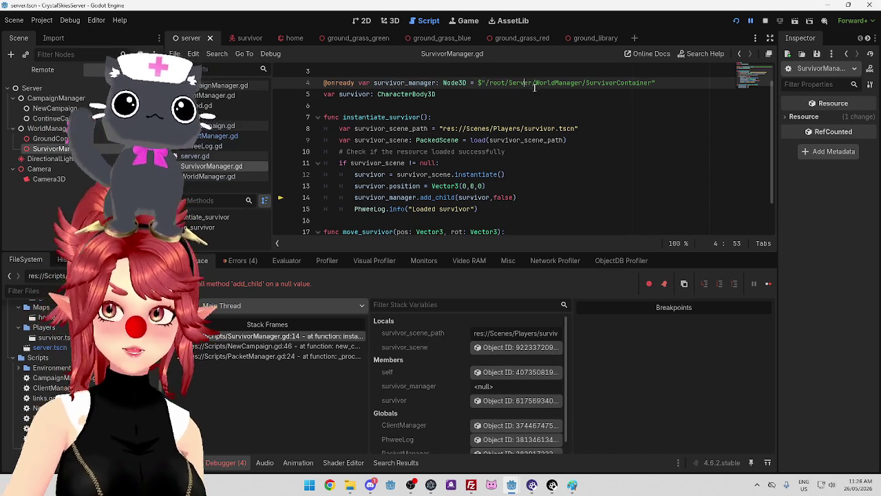
{"action": "left_click_drag", "start_coordinate": [616, 82], "coordinate": [653, 82]}
{"action": "type", "text": "Manager"}
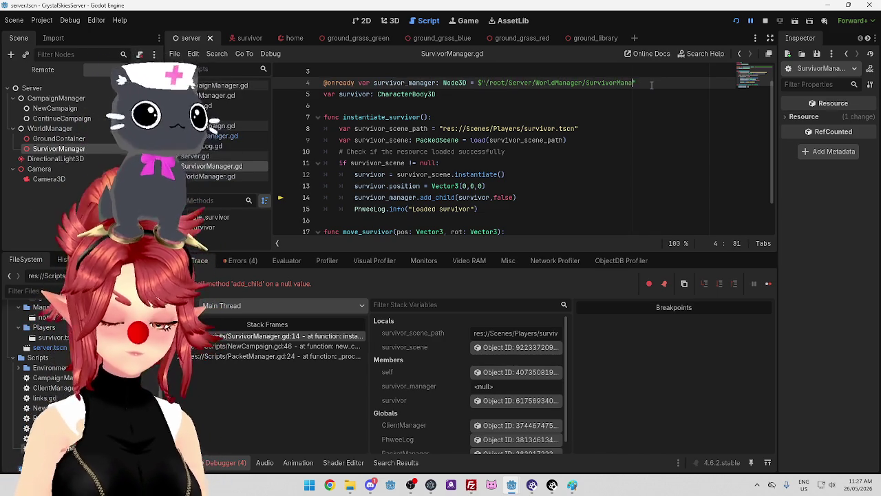
{"action": "left_click", "coordinate": [607, 128]}
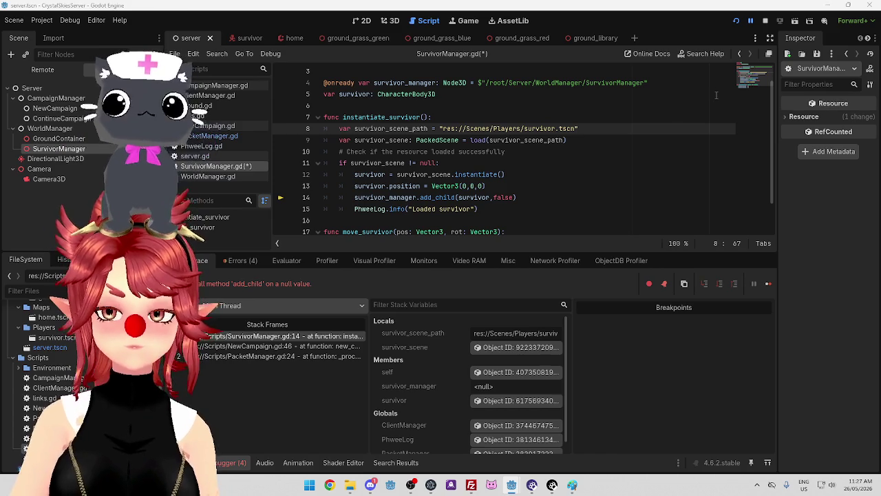
{"action": "key", "text": "alt+Tab"}
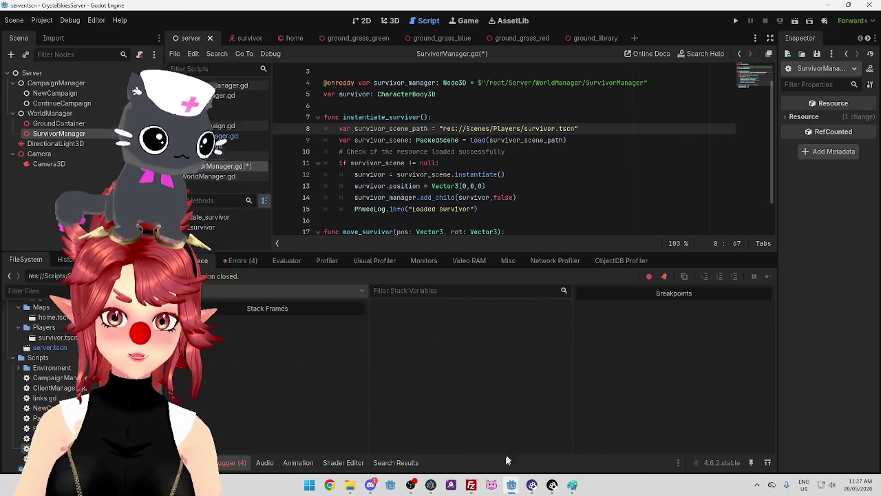
Stop the client game, rerun the server project, and return to the client window
{"action": "mouse_move", "coordinate": [512, 484]}
{"action": "left_click", "coordinate": [460, 446]}
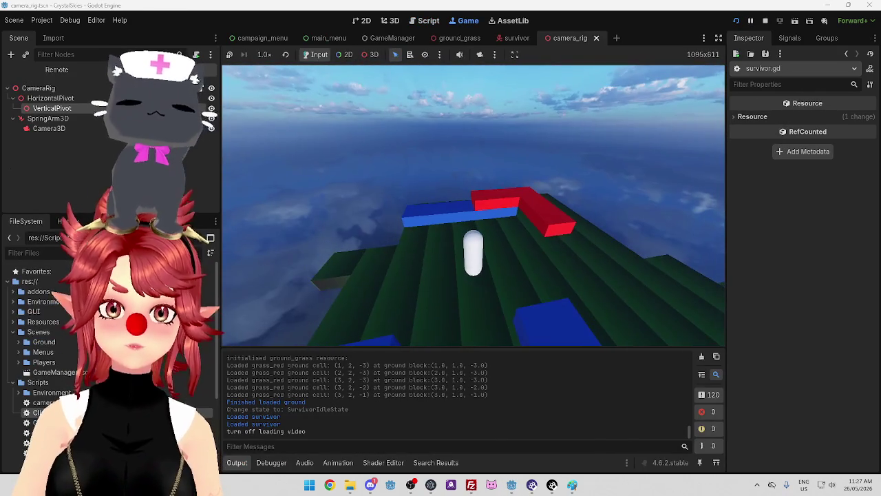
{"action": "left_click", "coordinate": [764, 20]}
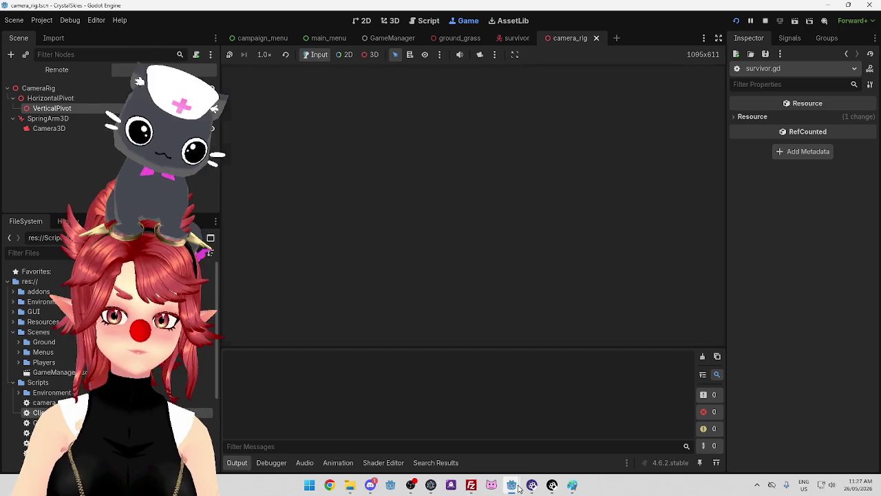
{"action": "mouse_move", "coordinate": [513, 481]}
{"action": "left_click", "coordinate": [562, 428]}
{"action": "left_click", "coordinate": [737, 21]}
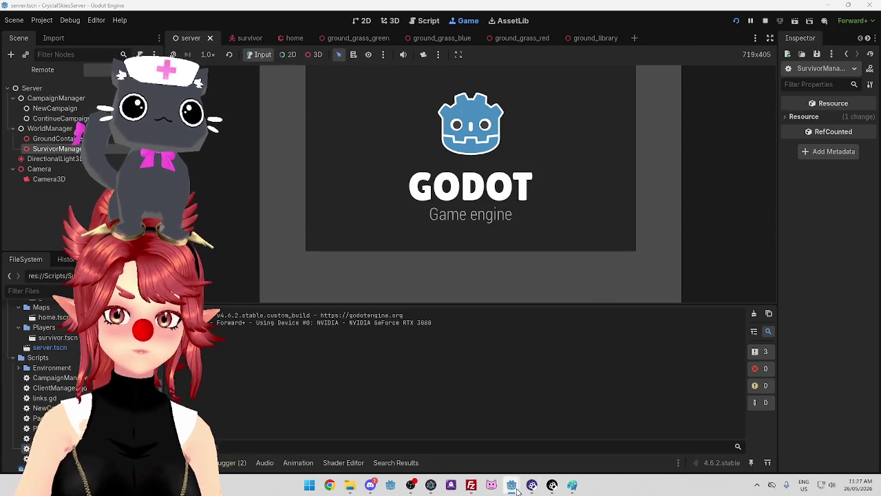
{"action": "mouse_move", "coordinate": [572, 485]}
{"action": "left_click", "coordinate": [460, 428]}
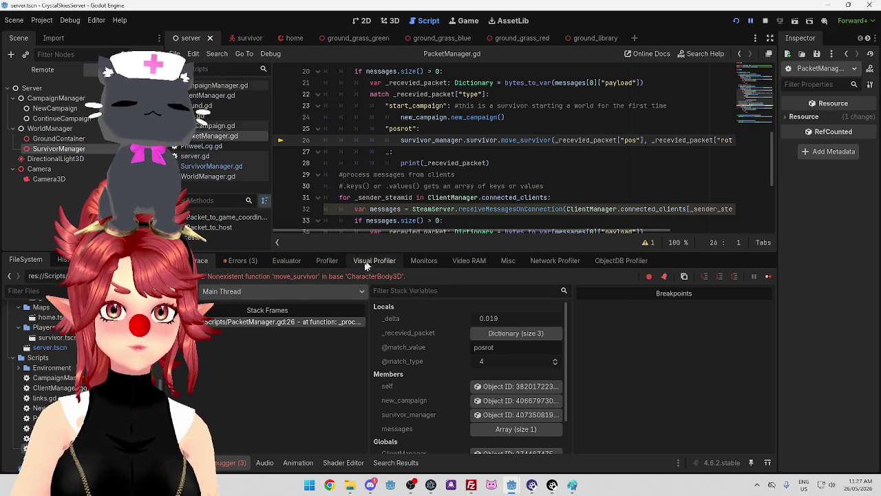
Stop both the running server and client games and bring the server editor forward
{"action": "left_click", "coordinate": [219, 166]}
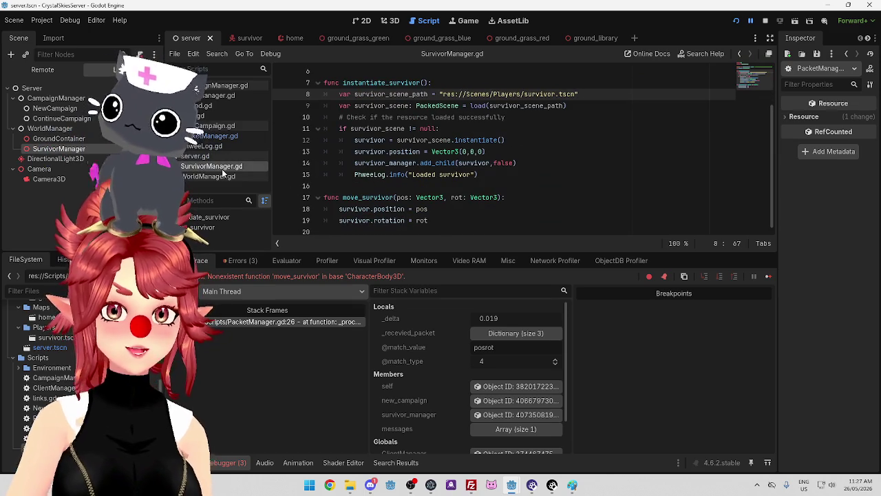
{"action": "left_click", "coordinate": [227, 126]}
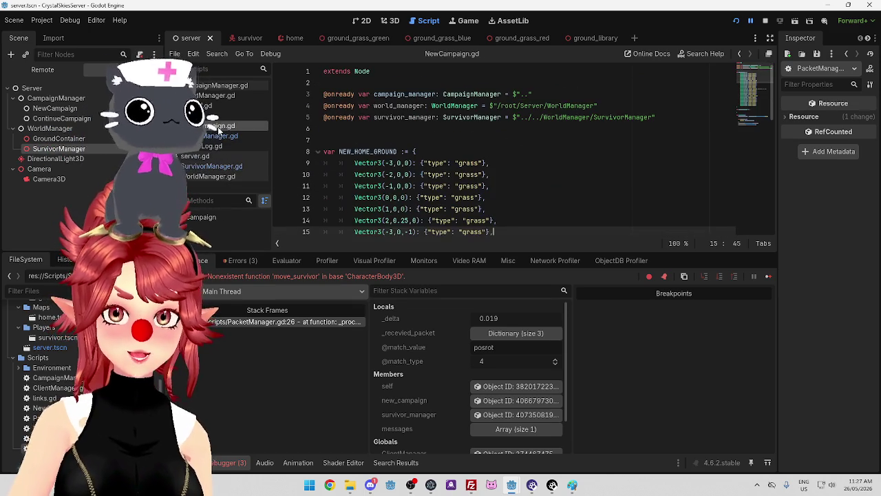
{"action": "left_click", "coordinate": [767, 20]}
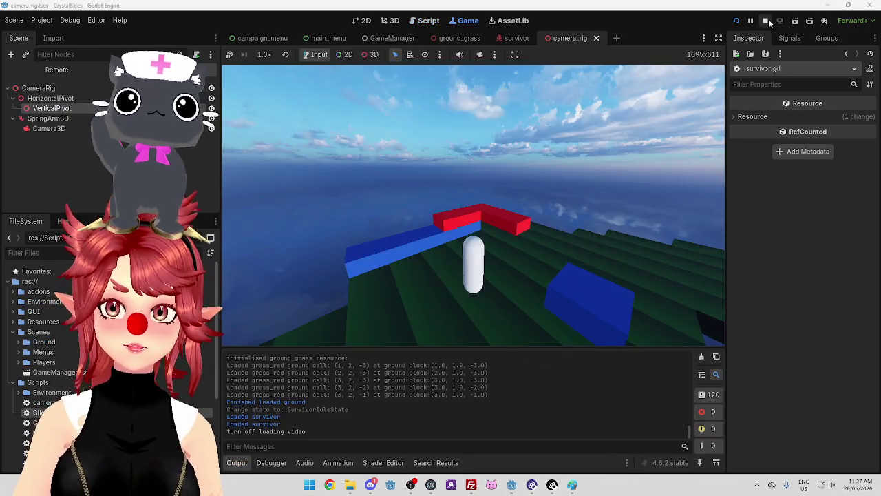
{"action": "left_click", "coordinate": [765, 21]}
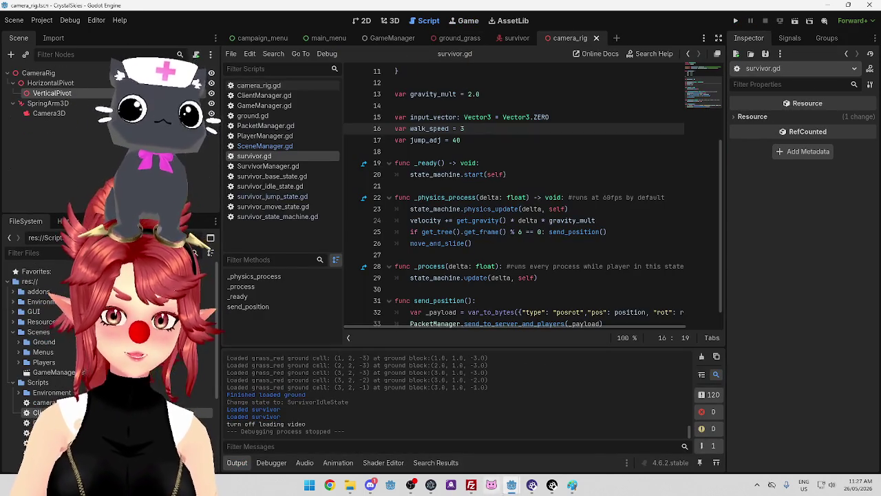
{"action": "mouse_move", "coordinate": [512, 484]}
{"action": "left_click", "coordinate": [538, 453]}
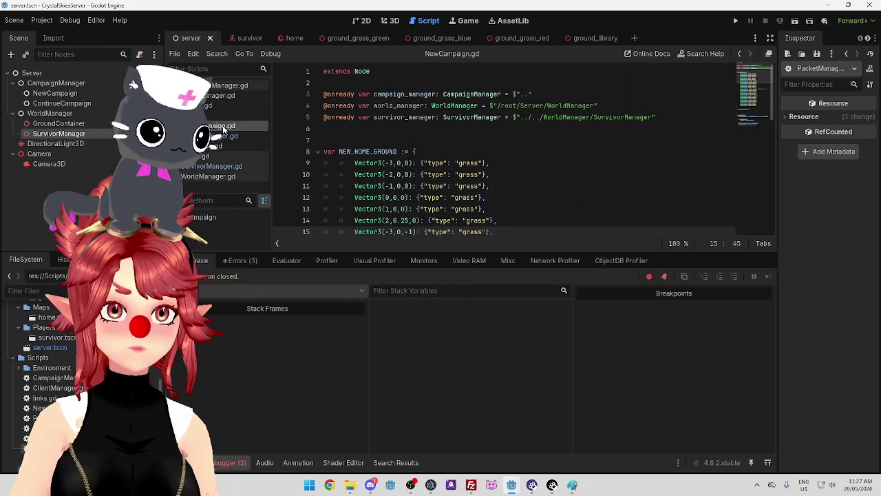
Delete 'survivor.' from line 26 of PacketManager.gd, save, and run the client game
{"action": "left_click", "coordinate": [219, 135]}
{"action": "left_click", "coordinate": [218, 167]}
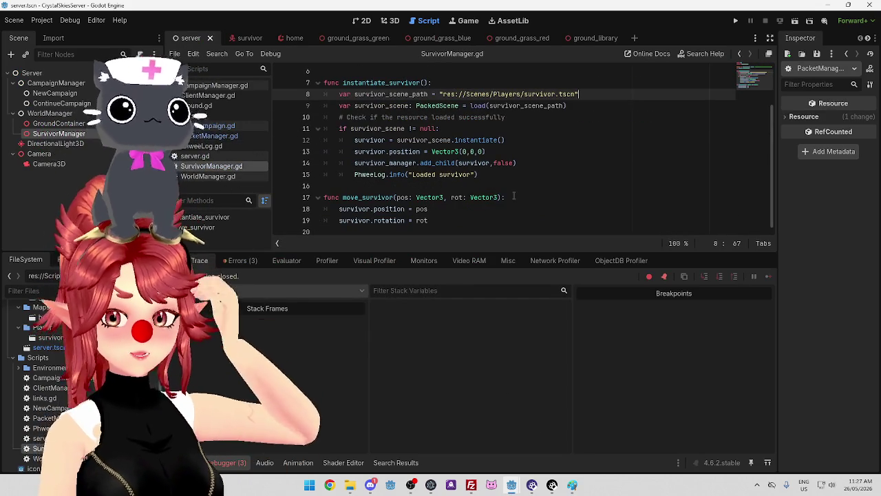
{"action": "left_click", "coordinate": [219, 135]}
{"action": "scroll", "coordinate": [497, 184], "scroll_direction": "down", "scroll_amount": 2}
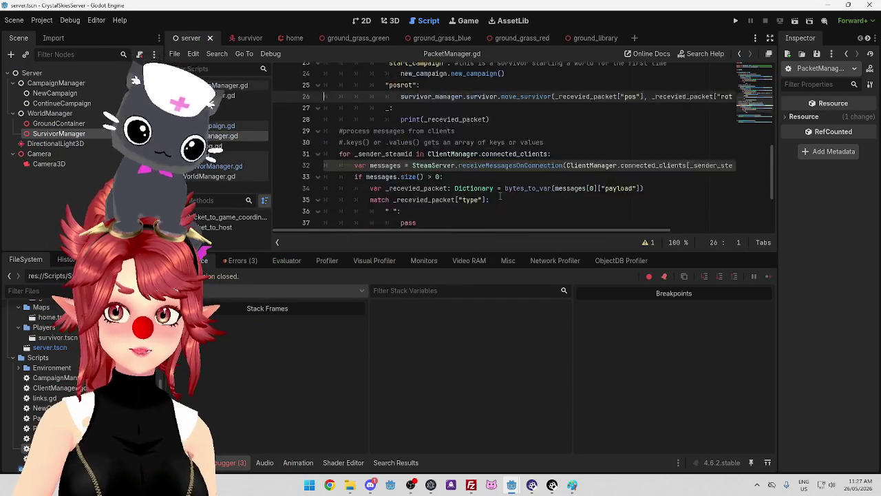
{"action": "left_click_drag", "start_coordinate": [468, 105], "coordinate": [501, 106]}
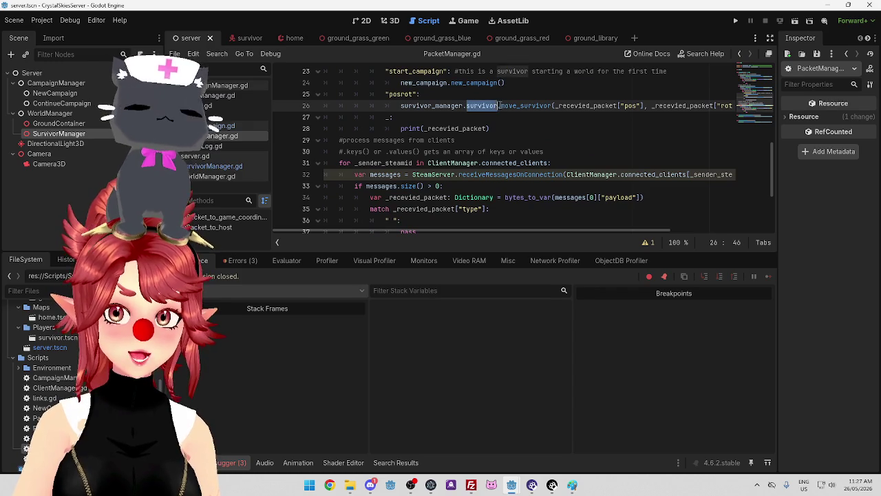
{"action": "key", "text": "Delete"}
{"action": "left_click", "coordinate": [505, 151]}
{"action": "key", "text": "ctrl+s"}
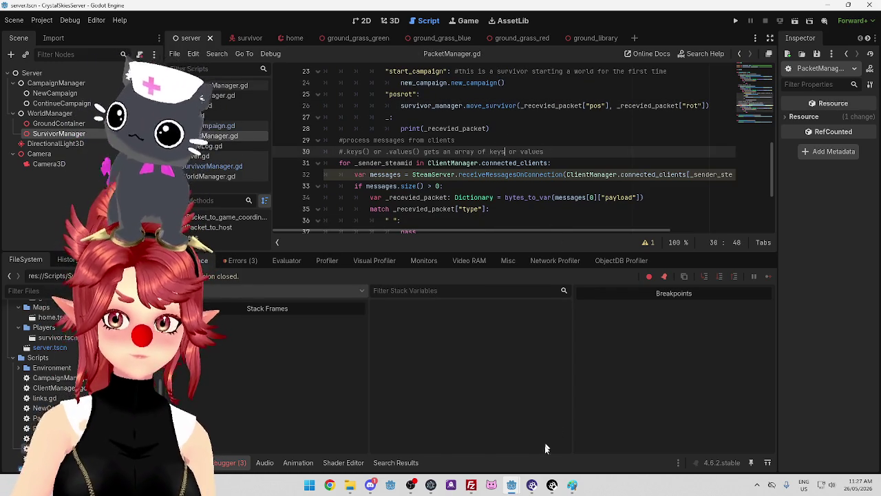
{"action": "left_click", "coordinate": [523, 426]}
{"action": "left_click", "coordinate": [735, 21]}
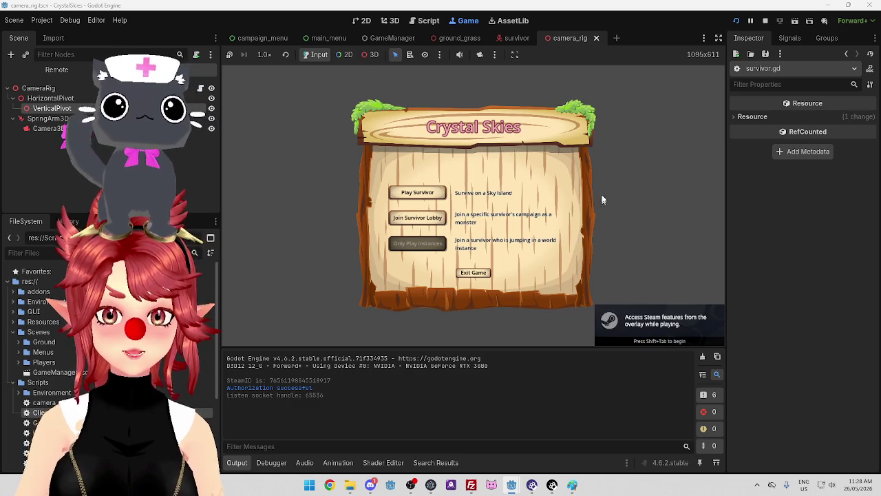
Run the server game from the server project window
{"action": "mouse_move", "coordinate": [512, 485]}
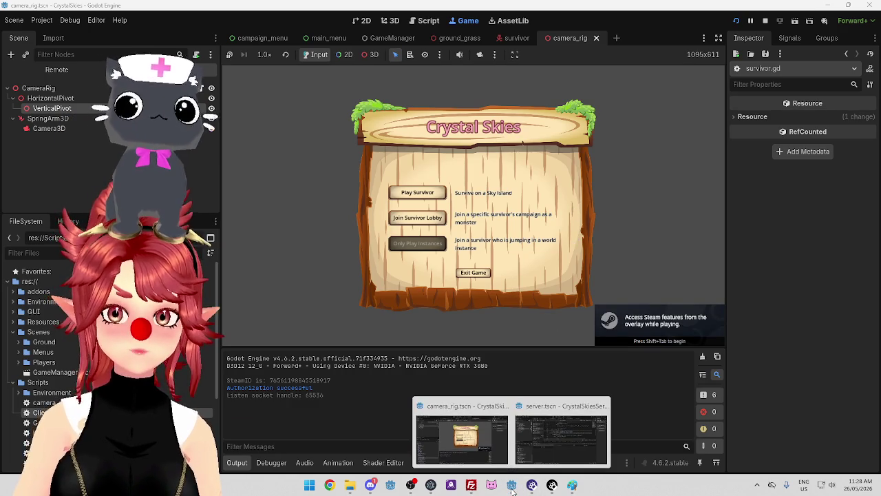
{"action": "left_click", "coordinate": [558, 441]}
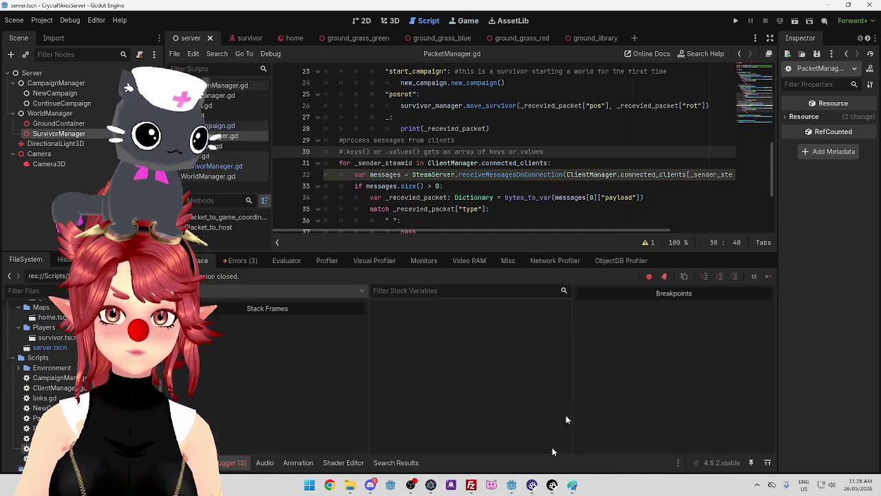
{"action": "left_click", "coordinate": [738, 21]}
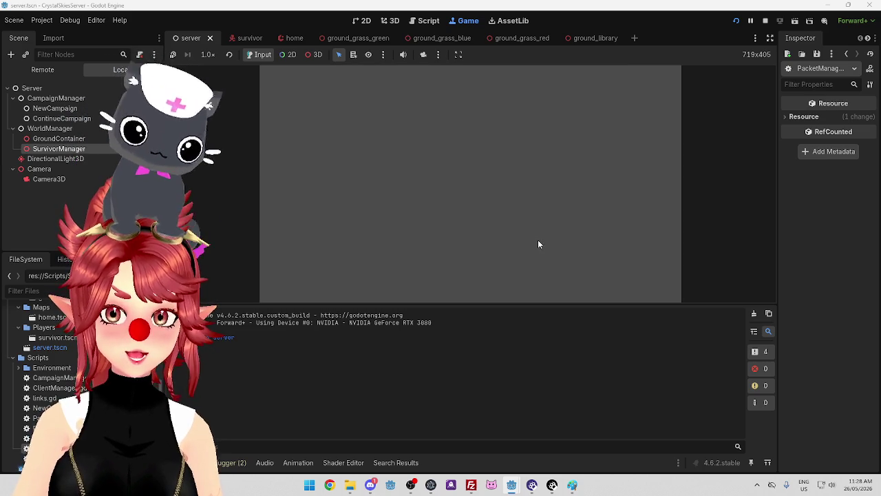
Walk and jump the survivor in the client, then pick a ground block in the server's 3D view
{"action": "mouse_move", "coordinate": [510, 488]}
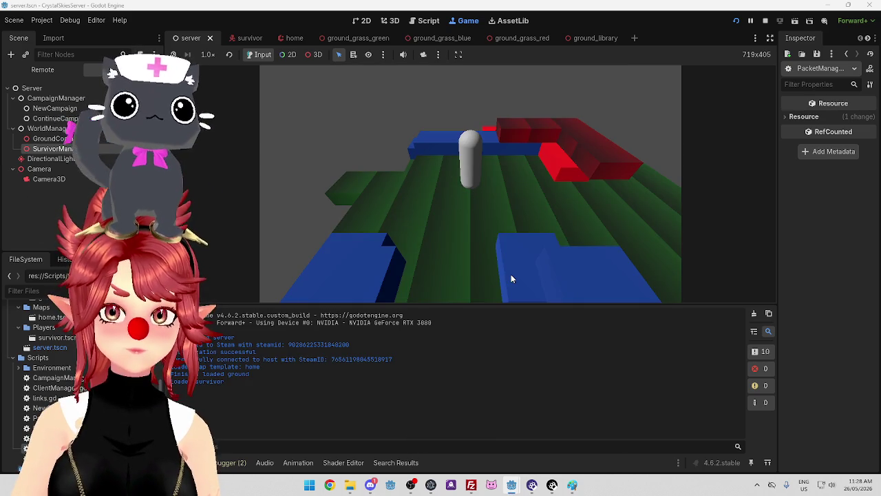
{"action": "key", "text": "alt+Tab"}
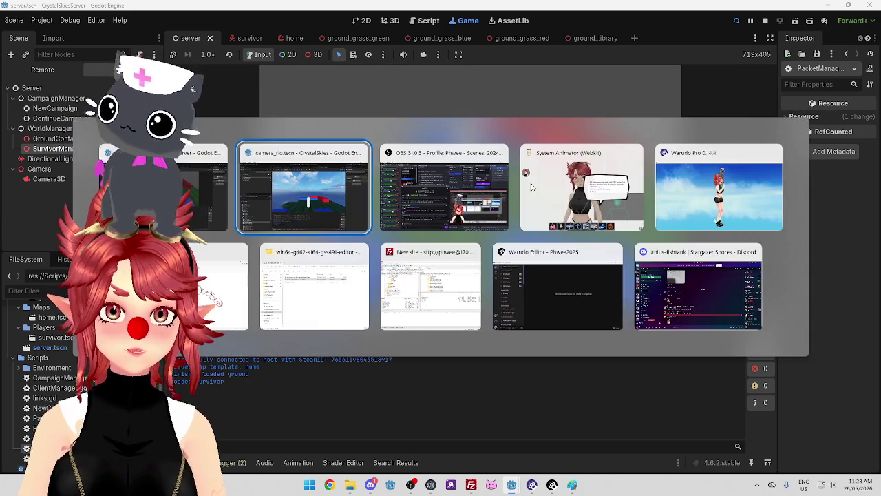
{"action": "key", "text": "space"}
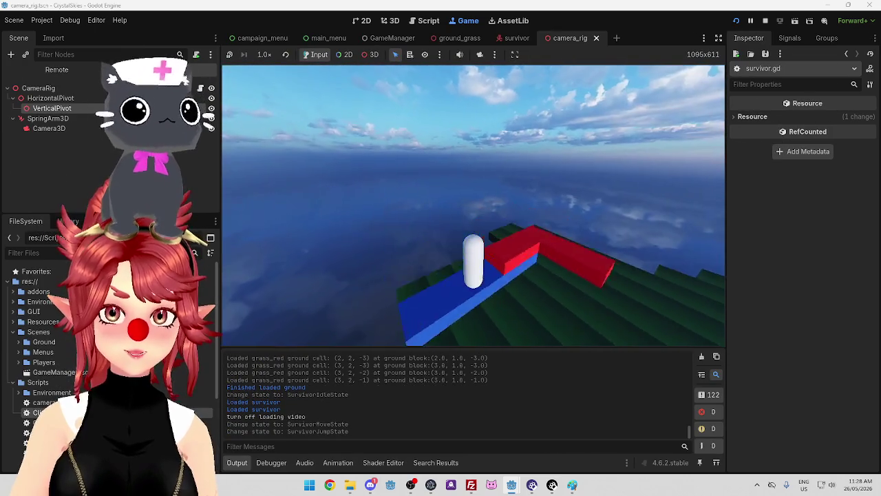
{"action": "key", "text": "w"}
{"action": "key", "text": "space"}
{"action": "key", "text": "Escape"}
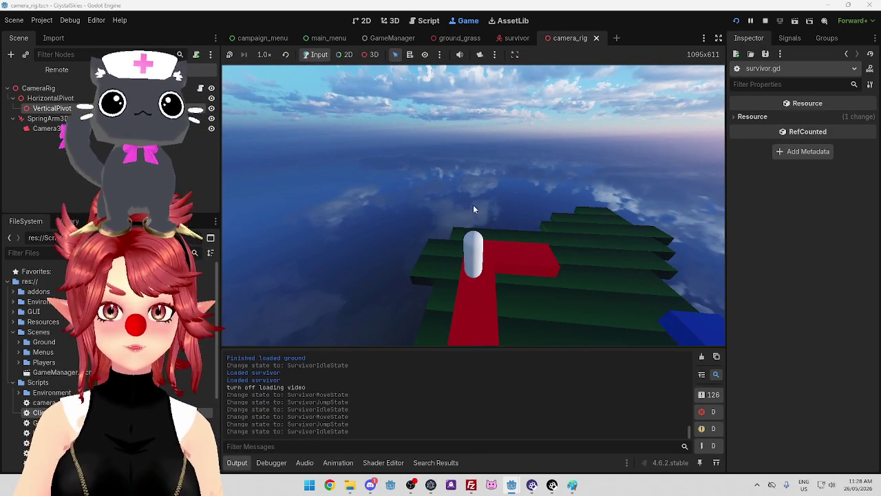
{"action": "key", "text": "alt+Tab"}
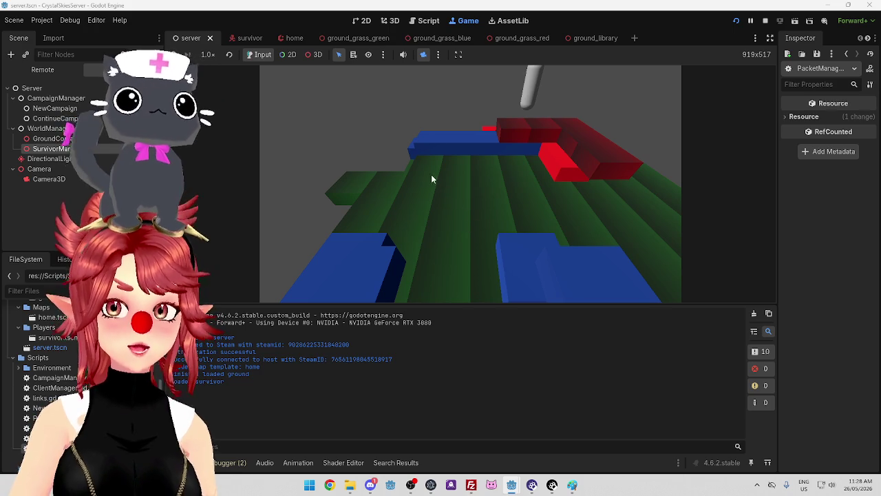
{"action": "left_click", "coordinate": [313, 54]}
{"action": "left_click", "coordinate": [468, 199]}
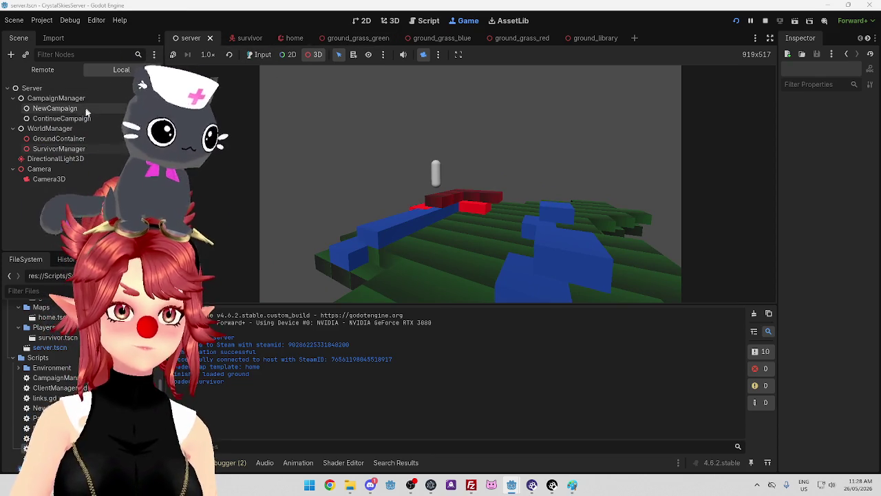
Show the server's Remote scene tree and expand WorldManager > GroundContainer to select GroundGrass
{"action": "left_click", "coordinate": [42, 69]}
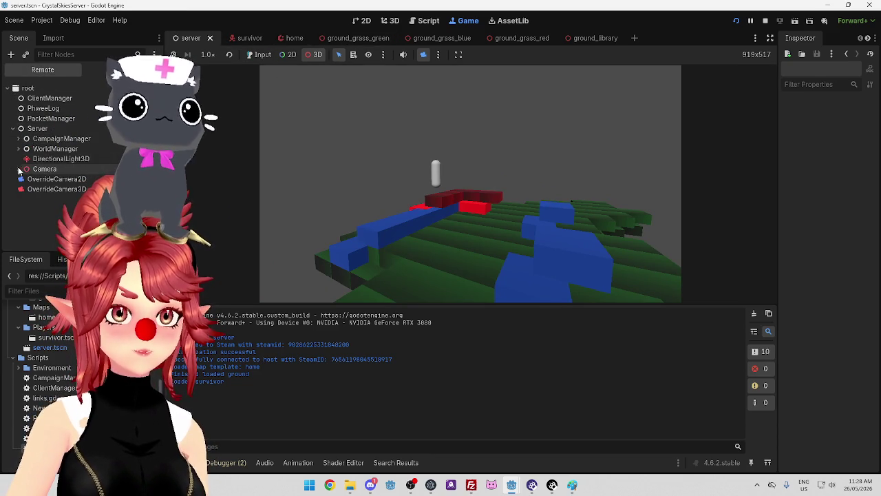
{"action": "left_click", "coordinate": [18, 148]}
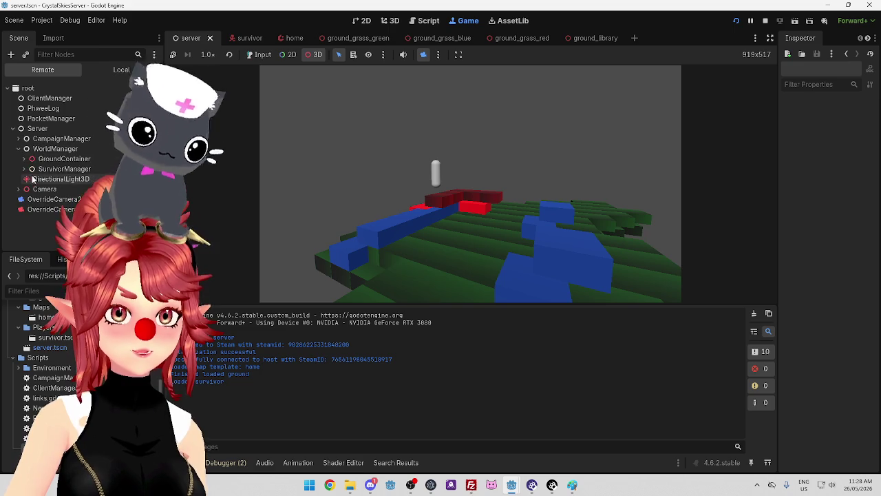
{"action": "left_click", "coordinate": [23, 159]}
{"action": "left_click", "coordinate": [22, 160]}
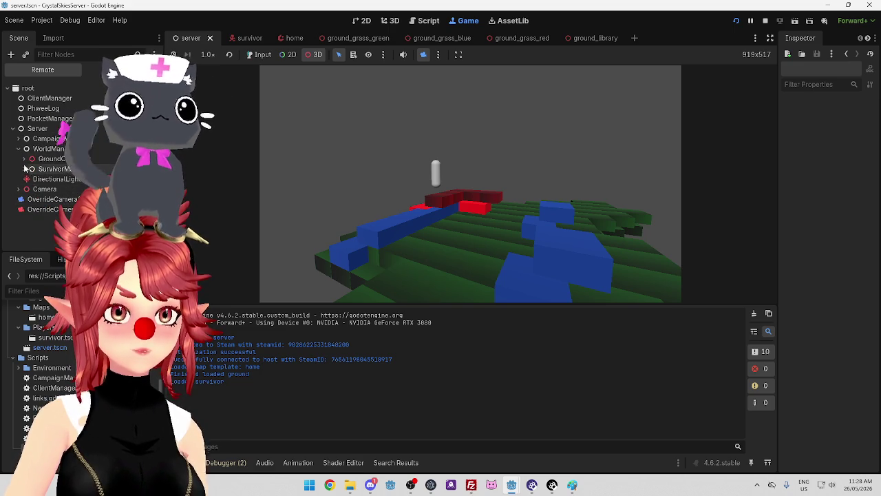
{"action": "left_click", "coordinate": [18, 138]}
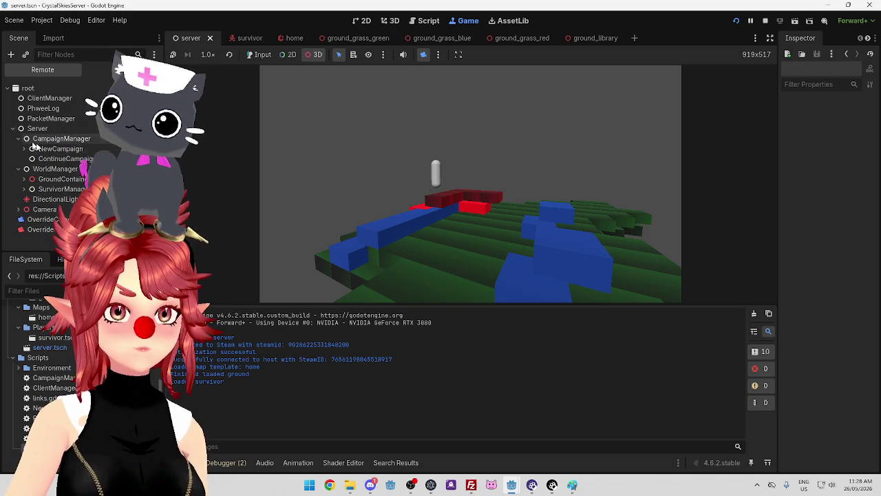
{"action": "left_click", "coordinate": [24, 148]}
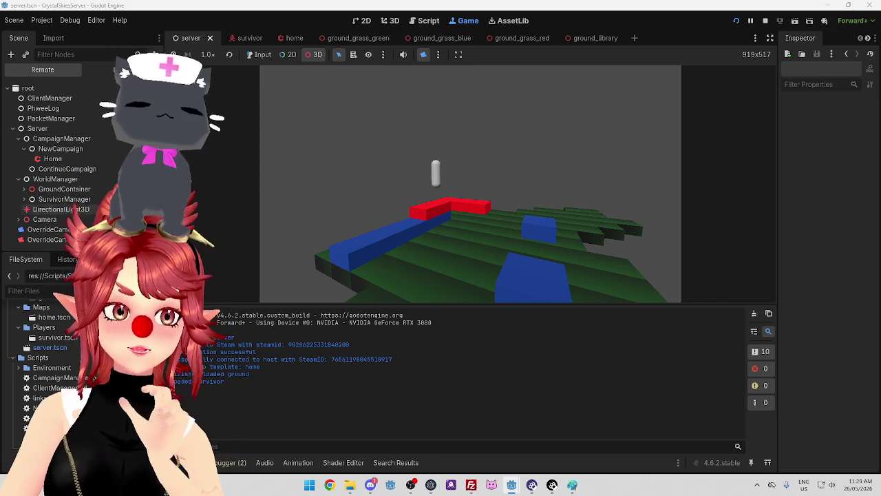
{"action": "double_click", "coordinate": [79, 189]}
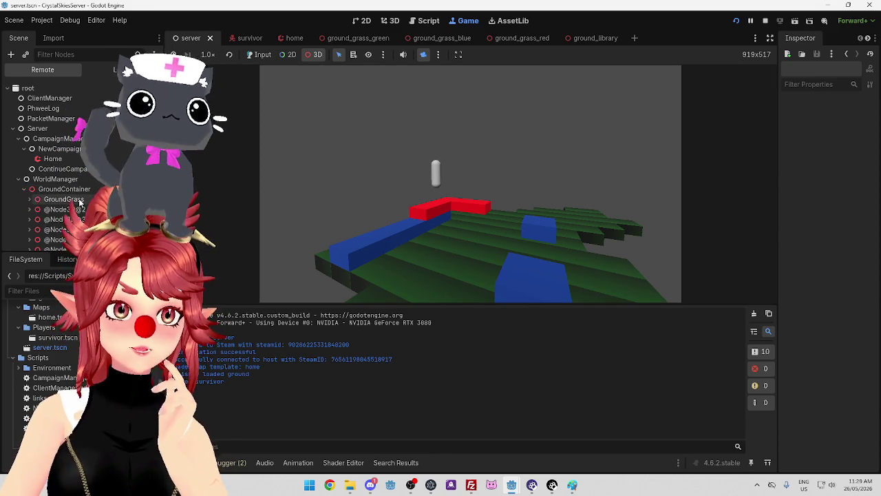
{"action": "left_click", "coordinate": [79, 199]}
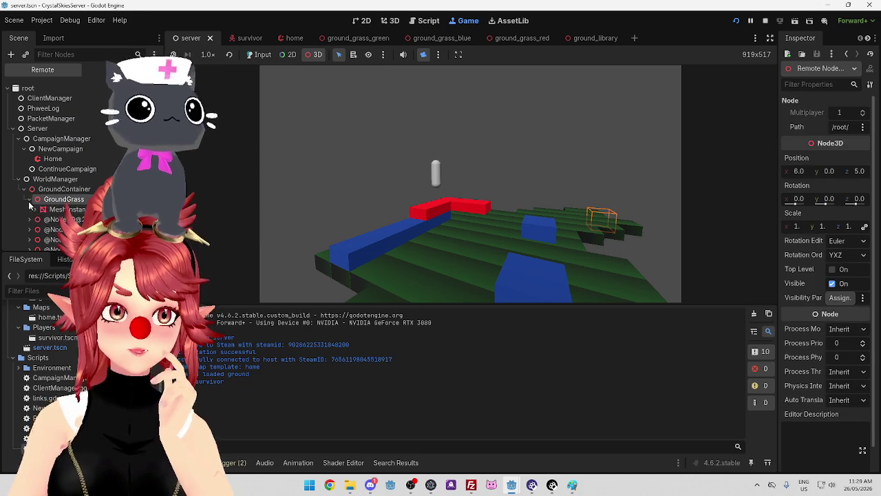
Reselect GroundGrass and widen the Inspector to read its position 6.0, 0.0, 5.0
{"action": "left_click", "coordinate": [585, 191]}
{"action": "mouse_move", "coordinate": [505, 171]}
{"action": "left_mouse_down"}
{"action": "mouse_move", "coordinate": [507, 141]}
{"action": "mouse_move", "coordinate": [477, 197]}
{"action": "mouse_move", "coordinate": [364, 217]}
{"action": "left_mouse_up"}
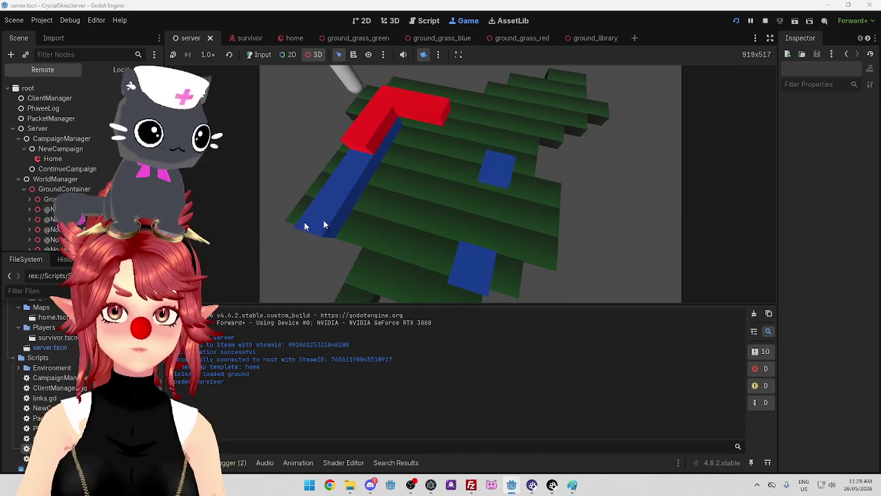
{"action": "left_click", "coordinate": [68, 199]}
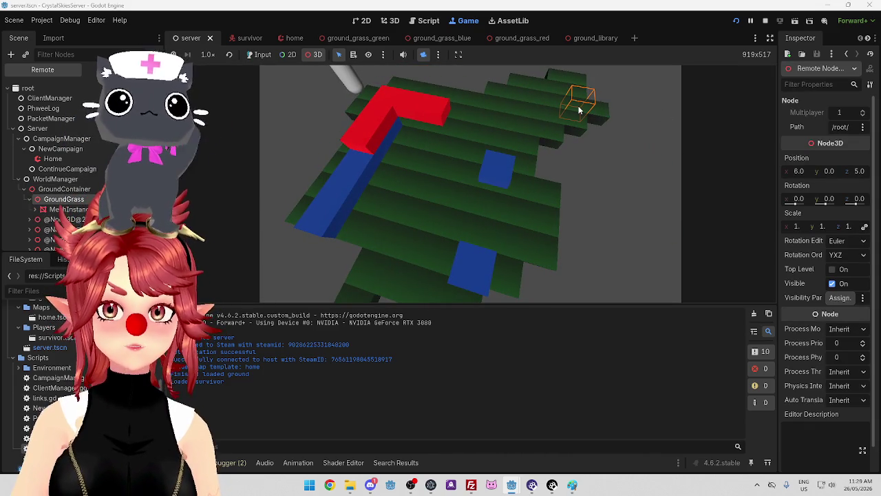
{"action": "left_click_drag", "start_coordinate": [776, 186], "coordinate": [727, 183]}
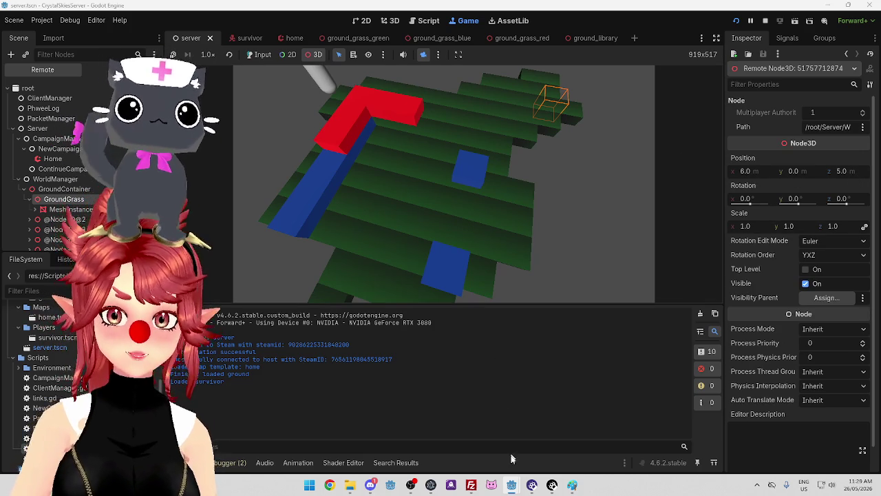
{"action": "mouse_move", "coordinate": [512, 484]}
{"action": "left_click", "coordinate": [451, 453]}
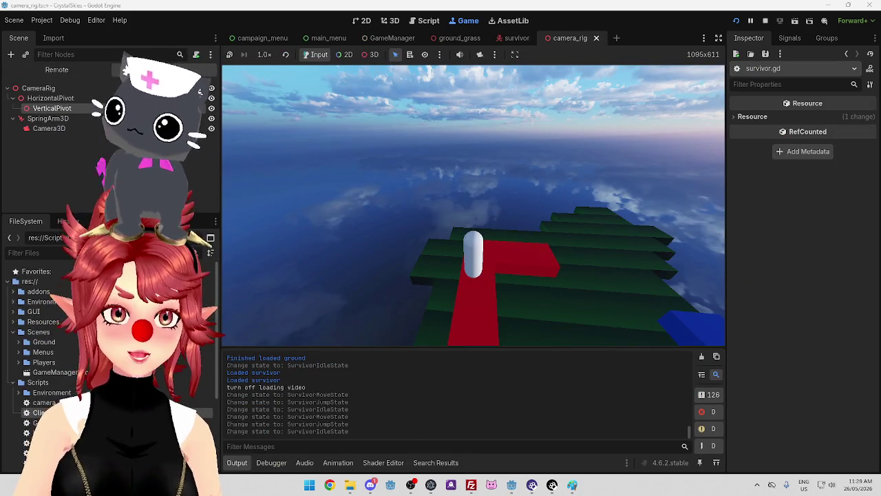
Show the client's Remote scene tree, inspect GroundGrass, and enable 3D picking in the orbited game view
{"action": "left_click", "coordinate": [57, 70]}
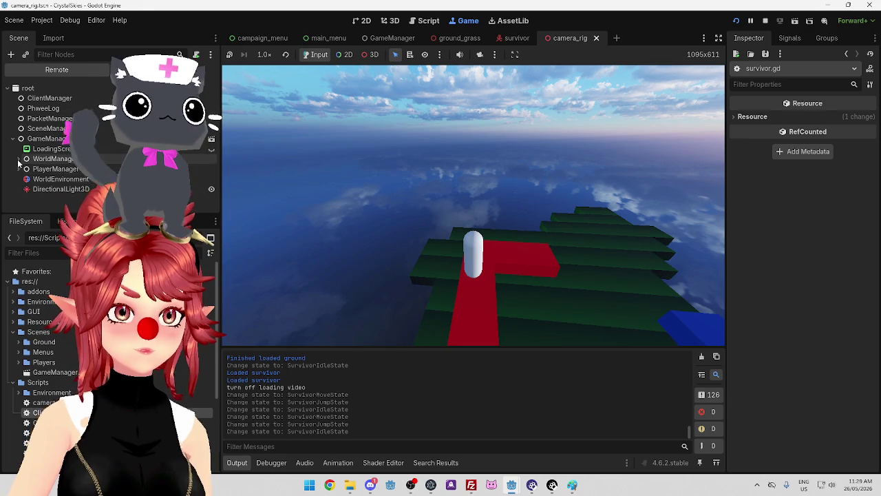
{"action": "left_click", "coordinate": [64, 180]}
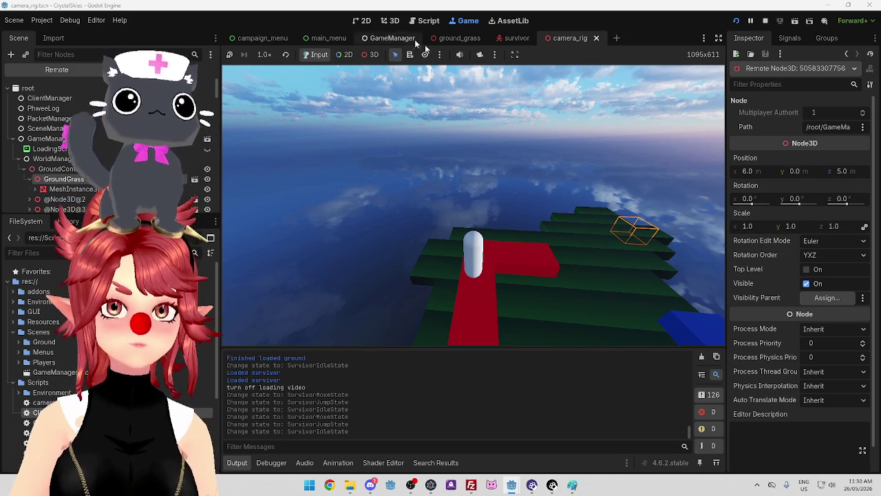
{"action": "left_click", "coordinate": [364, 56]}
{"action": "mouse_move", "coordinate": [571, 227]}
{"action": "left_mouse_down"}
{"action": "mouse_move", "coordinate": [590, 216]}
{"action": "mouse_move", "coordinate": [517, 222]}
{"action": "mouse_move", "coordinate": [530, 235]}
{"action": "mouse_move", "coordinate": [505, 208]}
{"action": "mouse_move", "coordinate": [321, 205]}
{"action": "mouse_move", "coordinate": [286, 230]}
{"action": "left_mouse_up"}
Pick grass and red ground blocks' collision shapes in the client game view
{"action": "left_click", "coordinate": [469, 277]}
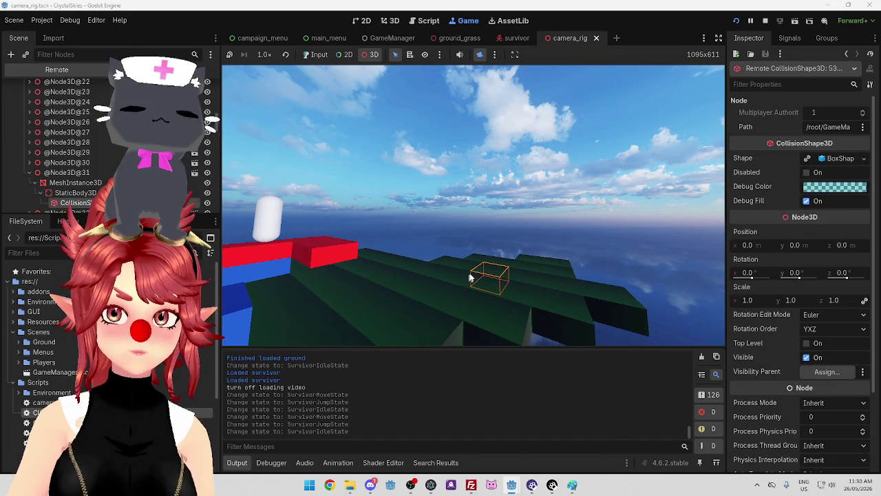
{"action": "mouse_move", "coordinate": [321, 251]}
{"action": "left_mouse_down"}
{"action": "mouse_move", "coordinate": [358, 241]}
{"action": "mouse_move", "coordinate": [396, 203]}
{"action": "left_mouse_up"}
{"action": "left_click", "coordinate": [396, 203]}
{"action": "left_click", "coordinate": [307, 243]}
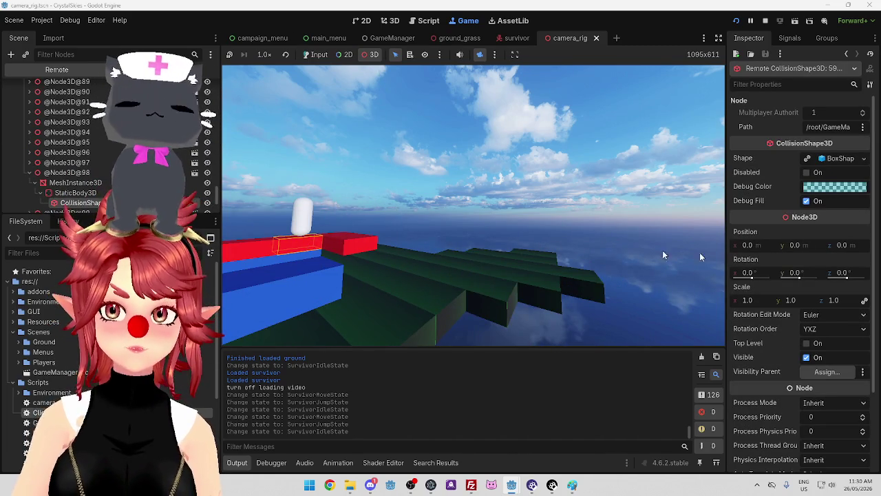
{"action": "left_click", "coordinate": [60, 183]}
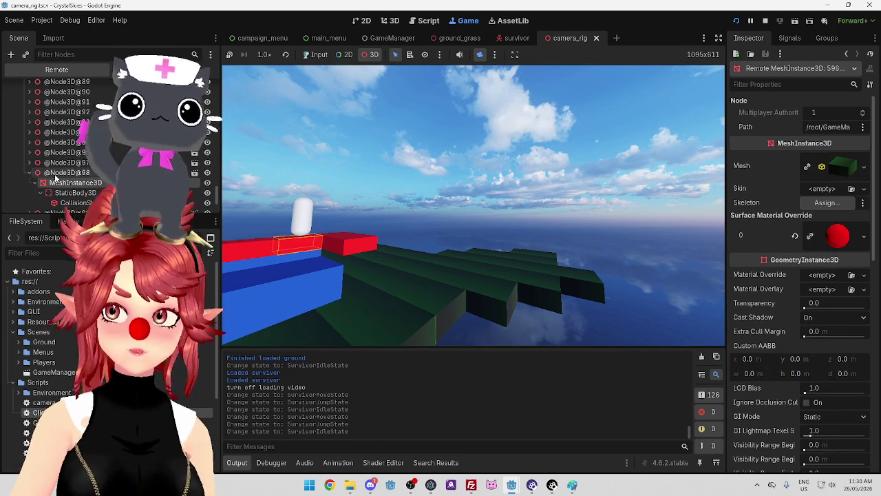
{"action": "left_click", "coordinate": [57, 174]}
{"action": "left_click", "coordinate": [60, 184]}
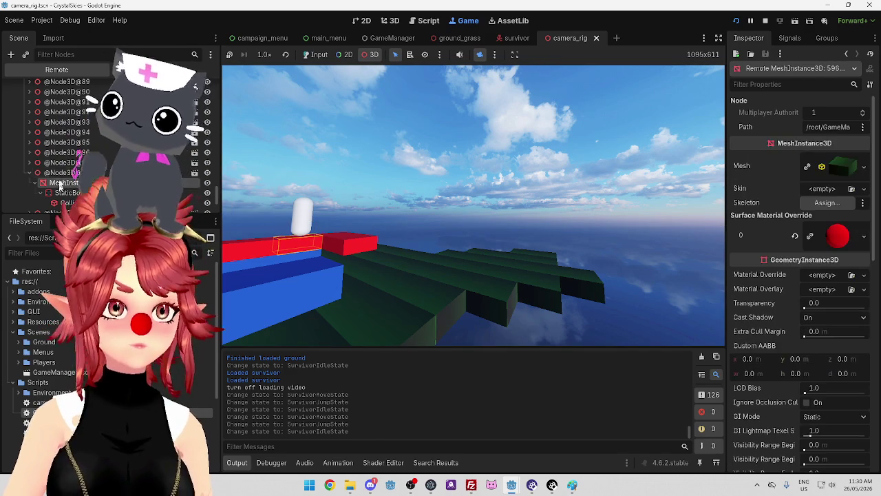
{"action": "left_click", "coordinate": [61, 174]}
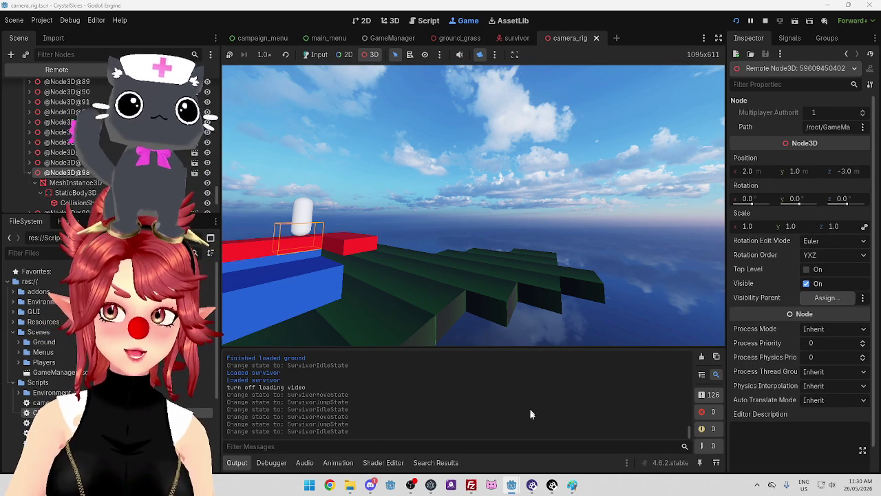
In the server window, select the Home gridmap and orbit the game view around the player capsule
{"action": "mouse_move", "coordinate": [512, 487]}
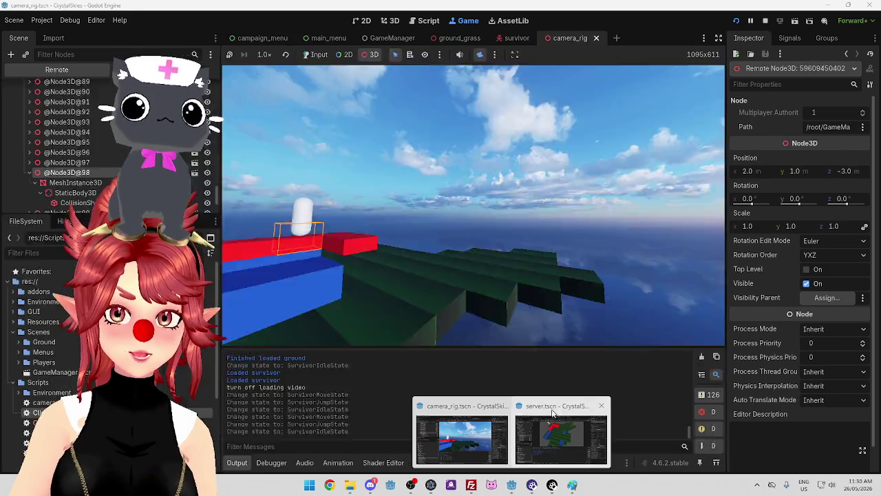
{"action": "left_click", "coordinate": [563, 434]}
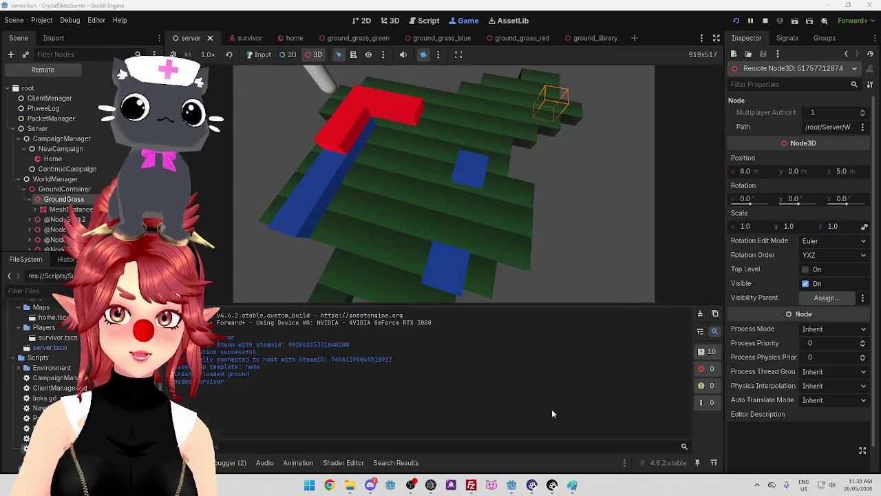
{"action": "left_click", "coordinate": [385, 150]}
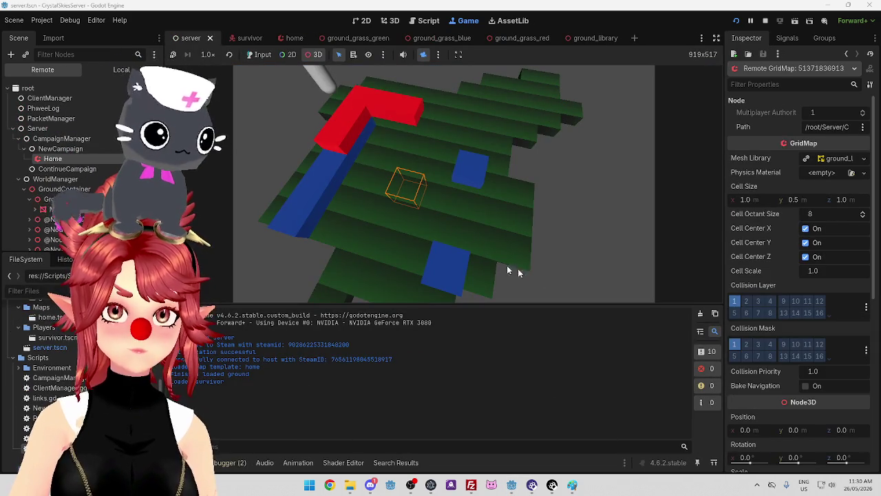
{"action": "left_click_drag", "start_coordinate": [595, 244], "coordinate": [463, 221]}
{"action": "scroll", "coordinate": [424, 219], "scroll_direction": "up", "scroll_amount": 3}
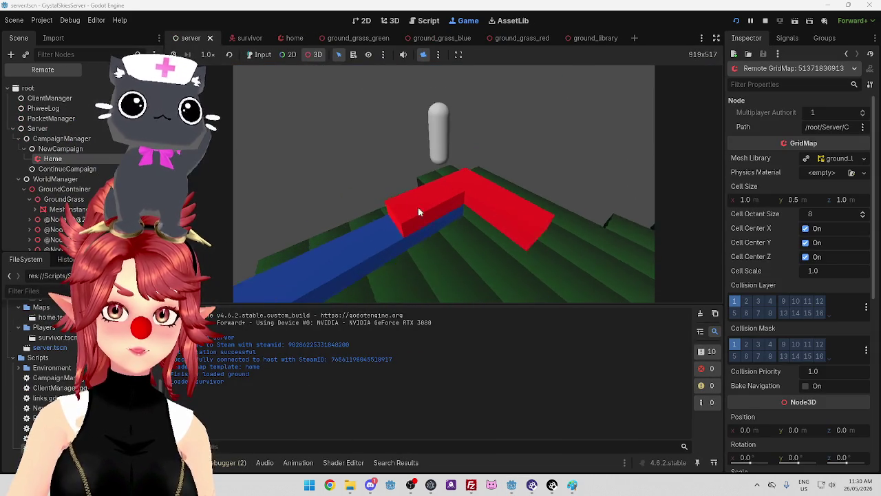
Inspect the server's GroundGrass node and ground blocks under GroundContainer
{"action": "left_click", "coordinate": [60, 200]}
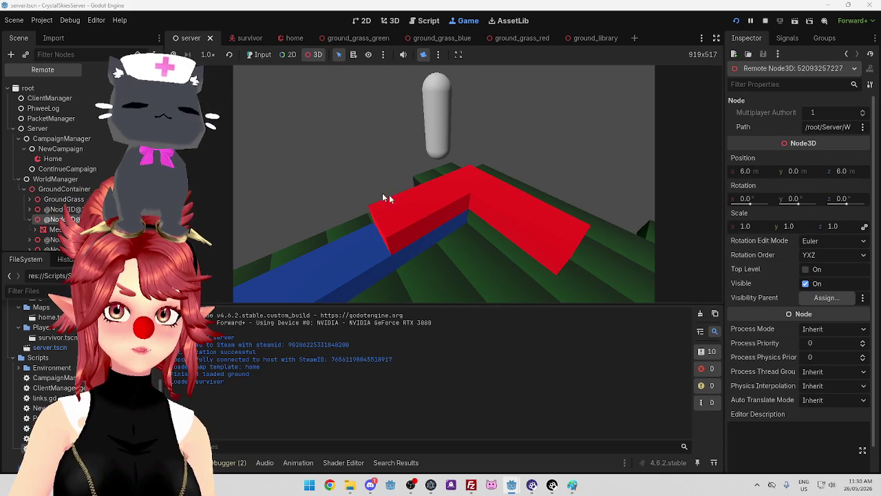
{"action": "left_click", "coordinate": [448, 190]}
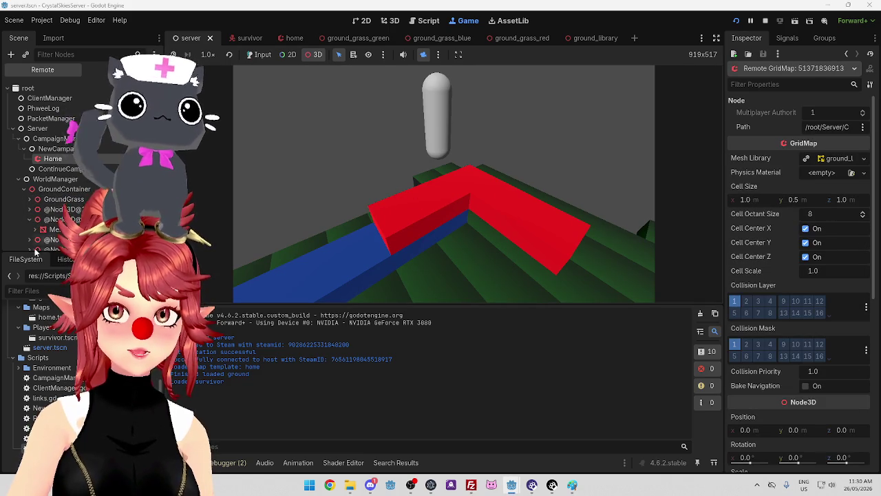
{"action": "scroll", "coordinate": [33, 250], "scroll_direction": "down", "scroll_amount": 3}
{"action": "left_click", "coordinate": [66, 188]}
{"action": "scroll", "coordinate": [76, 219], "scroll_direction": "down", "scroll_amount": 3}
{"action": "left_click", "coordinate": [74, 217]}
Pick the red block in the server game and swing the camera lower toward the capsule
{"action": "left_click", "coordinate": [391, 210]}
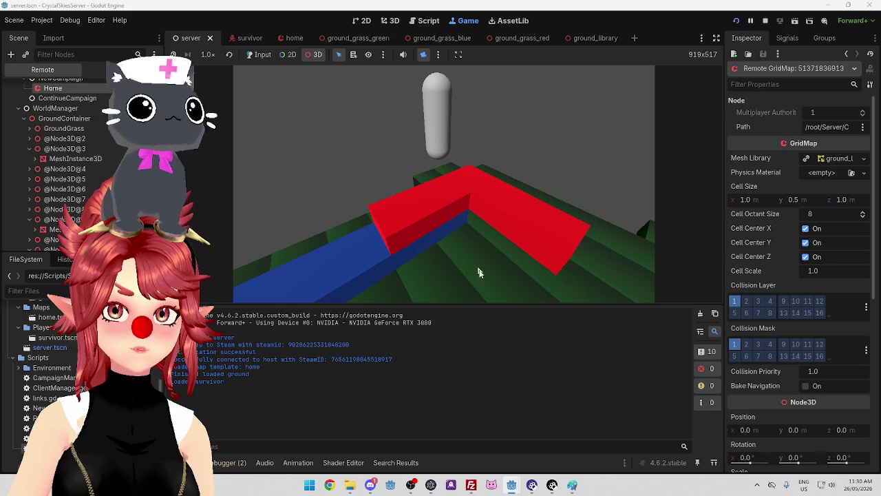
{"action": "scroll", "coordinate": [548, 246], "scroll_direction": "down", "scroll_amount": 8}
{"action": "scroll", "coordinate": [501, 217], "scroll_direction": "up", "scroll_amount": 5}
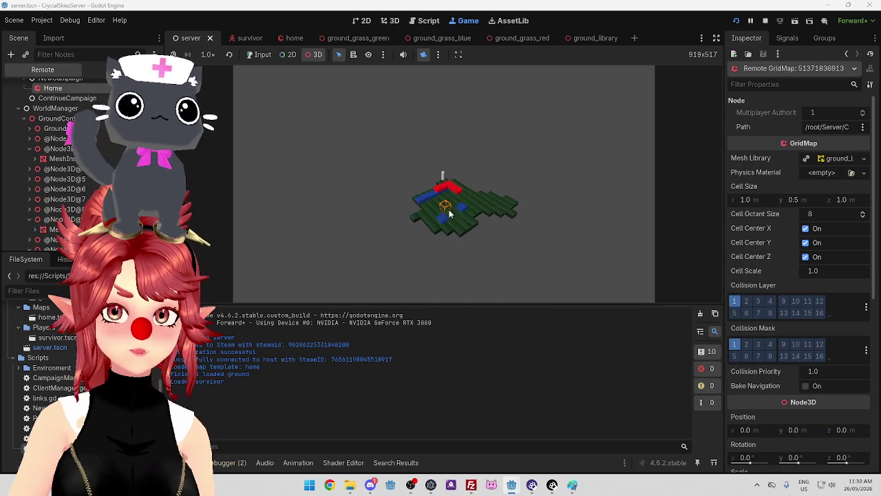
{"action": "scroll", "coordinate": [463, 220], "scroll_direction": "up", "scroll_amount": 4}
{"action": "left_click", "coordinate": [488, 199]}
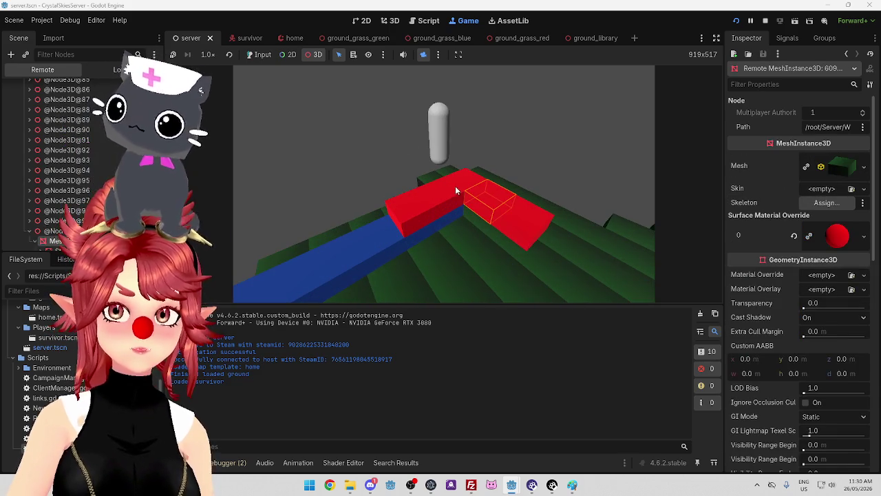
{"action": "left_click", "coordinate": [465, 176]}
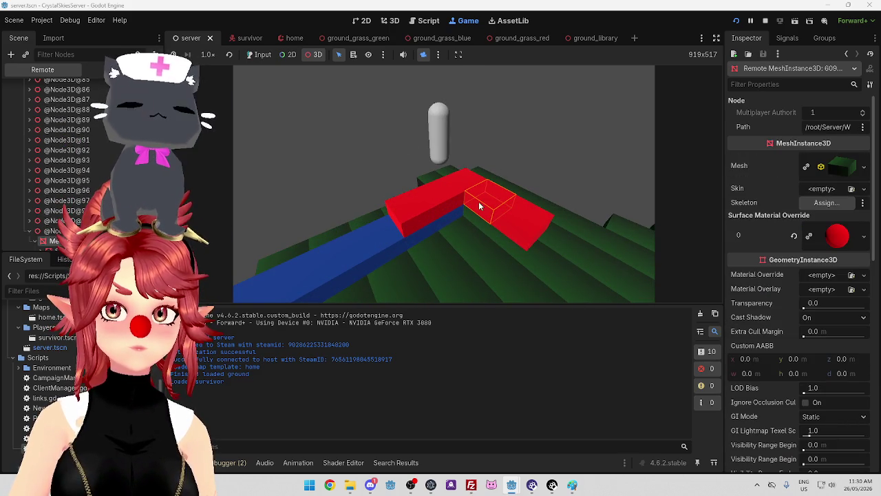
{"action": "left_click", "coordinate": [446, 199]}
{"action": "left_click", "coordinate": [449, 202]}
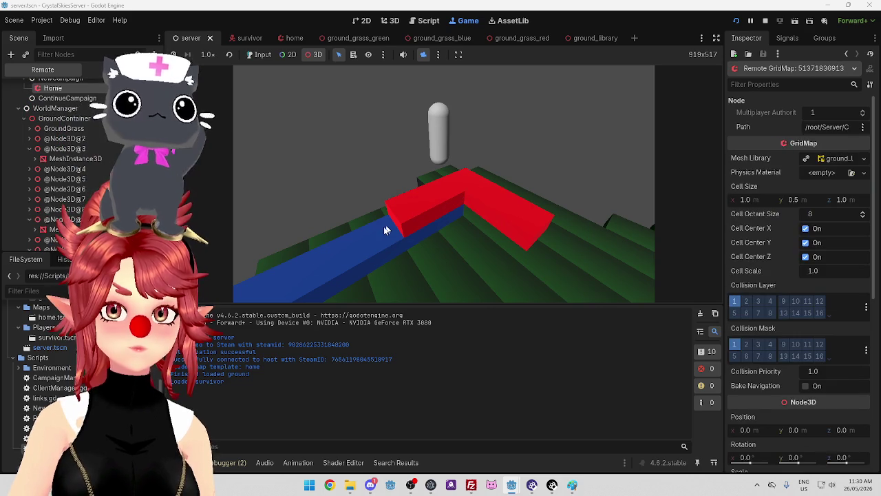
{"action": "scroll", "coordinate": [427, 233], "scroll_direction": "up", "scroll_amount": 3}
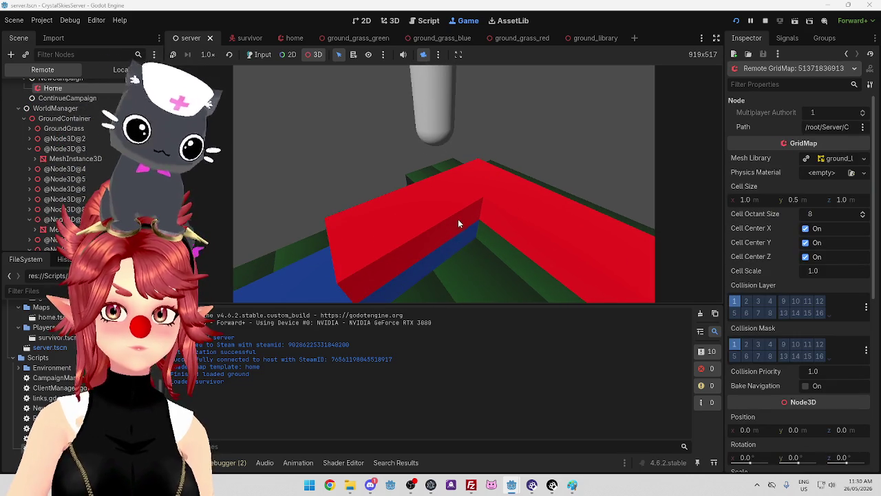
{"action": "mouse_move", "coordinate": [458, 226]}
{"action": "left_mouse_down"}
{"action": "mouse_move", "coordinate": [488, 240]}
{"action": "mouse_move", "coordinate": [480, 252]}
{"action": "mouse_move", "coordinate": [501, 245]}
{"action": "mouse_move", "coordinate": [483, 254]}
{"action": "left_mouse_up"}
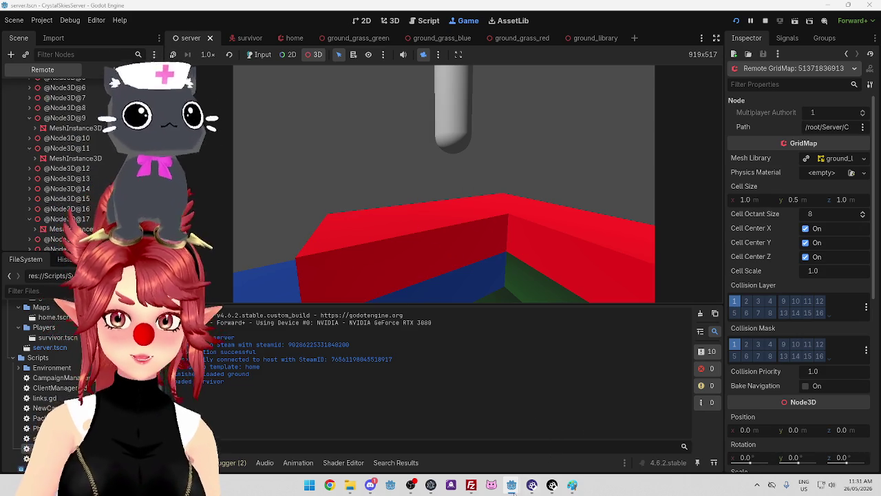
Switch Godot windows and select the red block node under the capsule
{"action": "mouse_move", "coordinate": [510, 484]}
{"action": "mouse_move", "coordinate": [469, 441]}
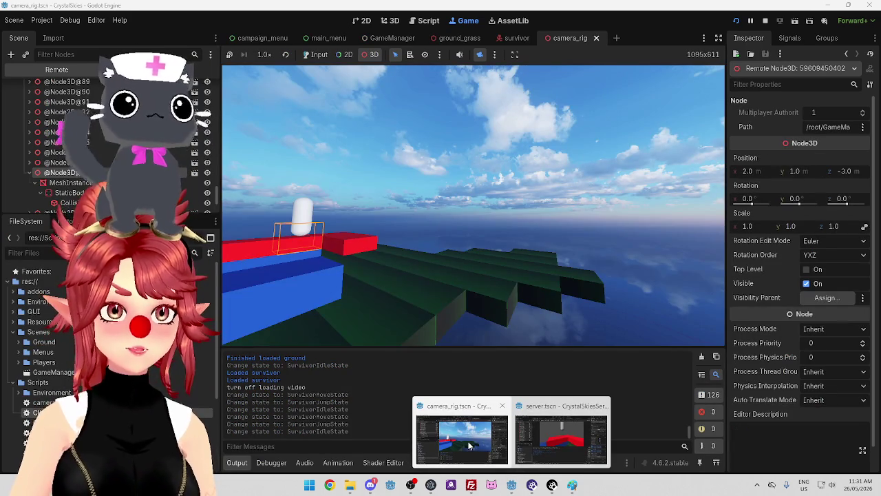
{"action": "mouse_move", "coordinate": [561, 434]}
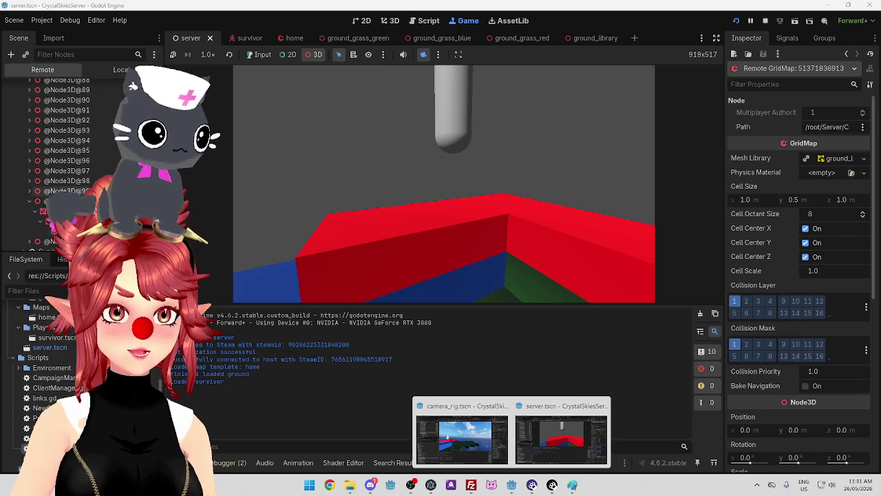
{"action": "left_click", "coordinate": [561, 434]}
{"action": "left_click", "coordinate": [516, 200]}
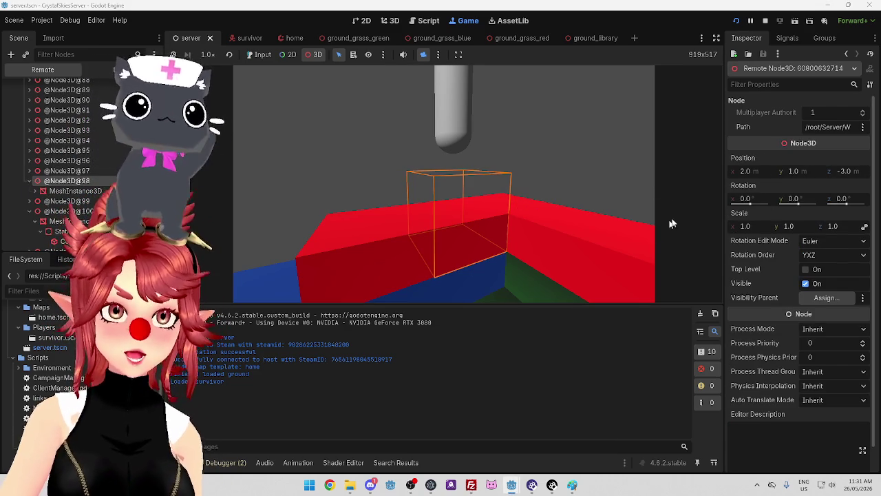
Inspect the client's GroundContainer and WorldManager nodes in the Remote tree
{"action": "mouse_move", "coordinate": [512, 484]}
{"action": "mouse_move", "coordinate": [464, 443]}
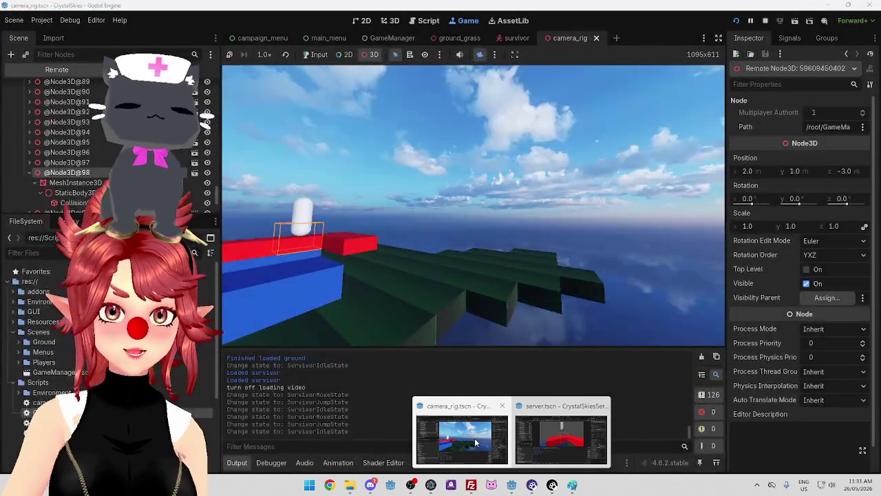
{"action": "mouse_move", "coordinate": [561, 440]}
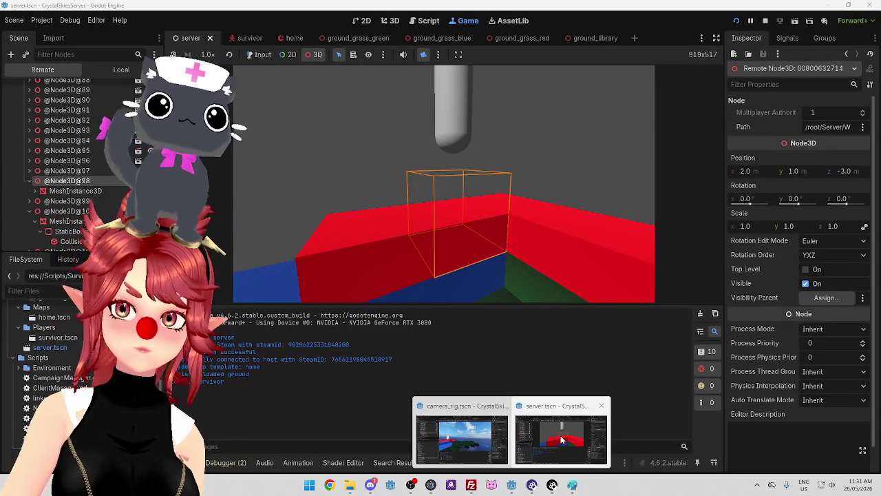
{"action": "mouse_move", "coordinate": [505, 435]}
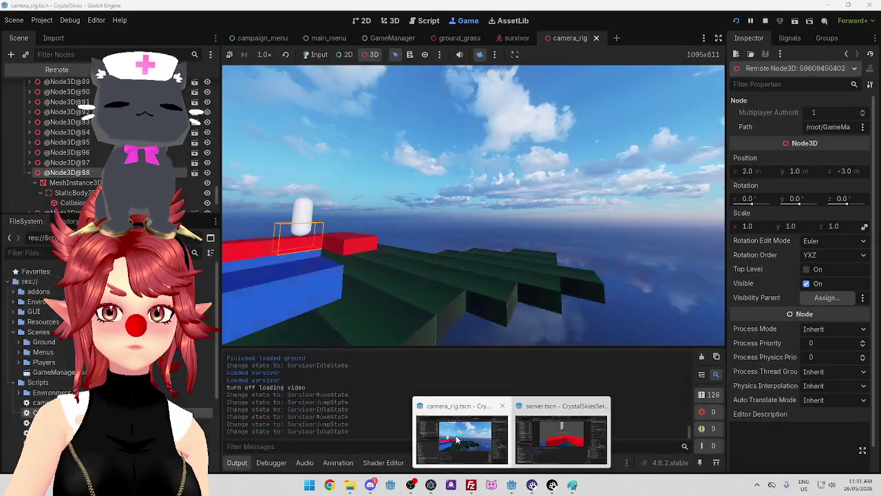
{"action": "scroll", "coordinate": [68, 175], "scroll_direction": "up", "scroll_amount": 10}
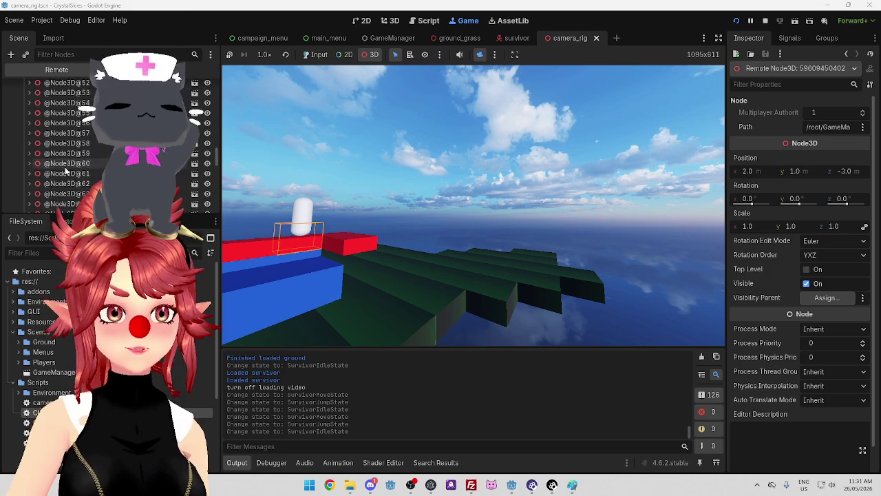
{"action": "scroll", "coordinate": [69, 175], "scroll_direction": "up", "scroll_amount": 8}
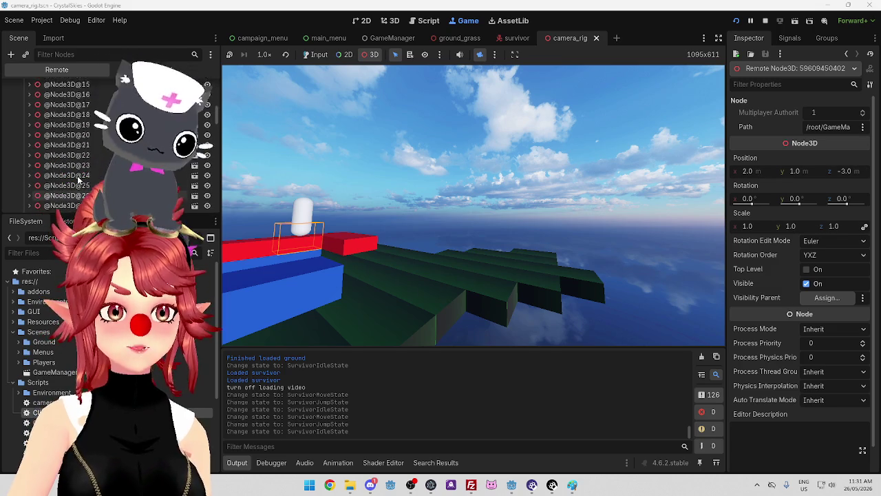
{"action": "scroll", "coordinate": [76, 175], "scroll_direction": "up", "scroll_amount": 12}
{"action": "scroll", "coordinate": [58, 171], "scroll_direction": "down", "scroll_amount": 6}
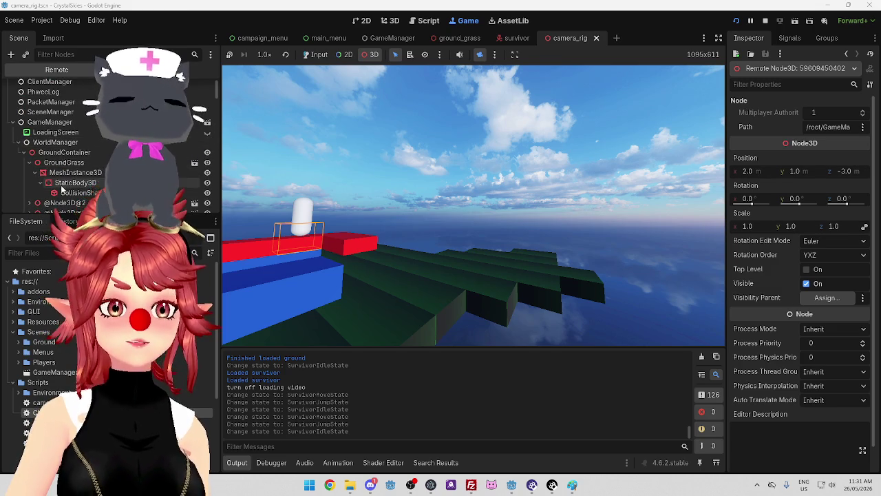
{"action": "left_click", "coordinate": [66, 122]}
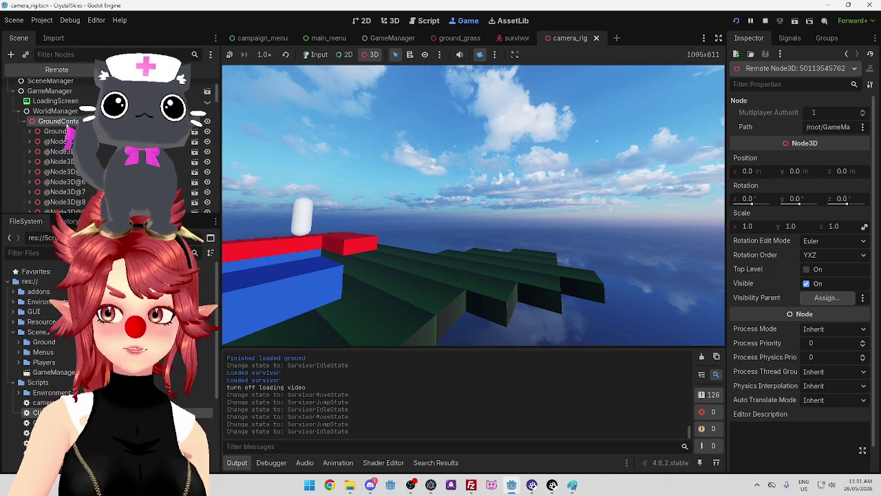
{"action": "left_click", "coordinate": [55, 111]}
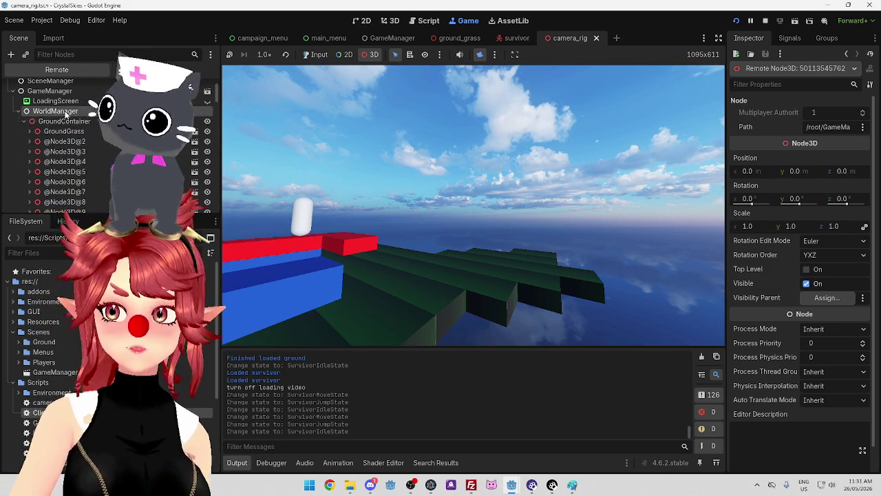
{"action": "scroll", "coordinate": [75, 145], "scroll_direction": "up", "scroll_amount": 3}
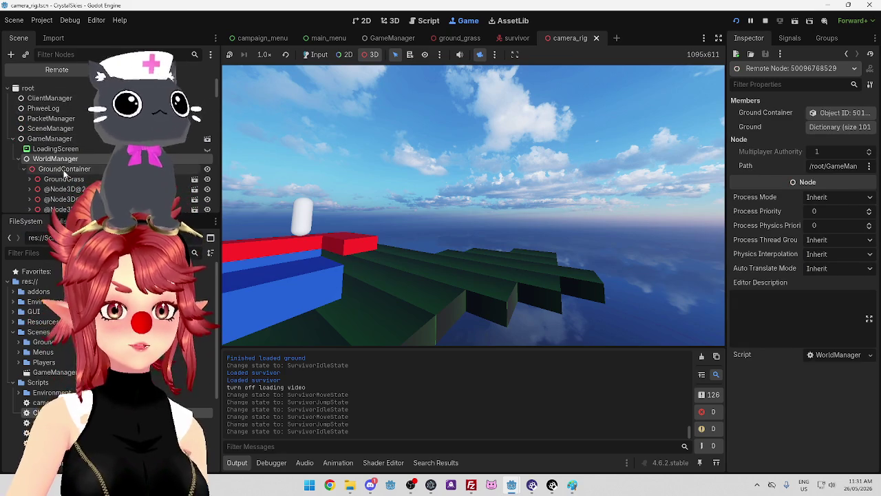
{"action": "left_click", "coordinate": [62, 170]}
Select the server's GroundContainer node for comparison
{"action": "left_click", "coordinate": [553, 456]}
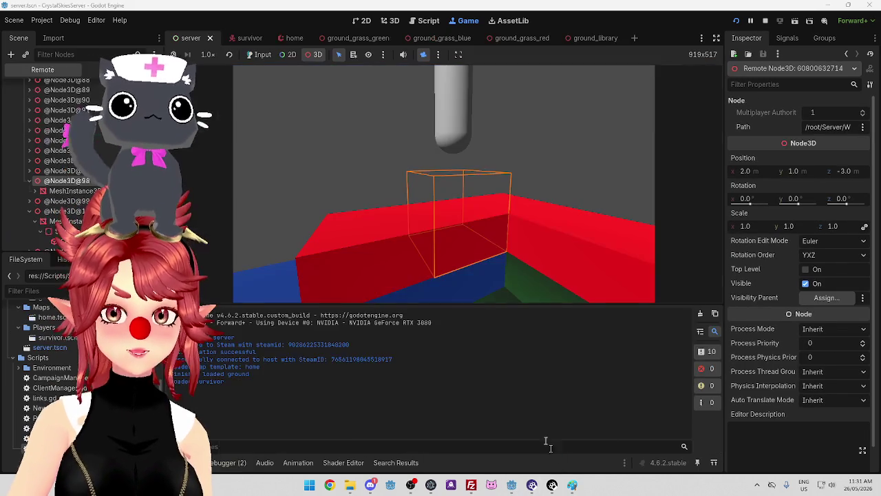
{"action": "scroll", "coordinate": [86, 148], "scroll_direction": "up", "scroll_amount": 10}
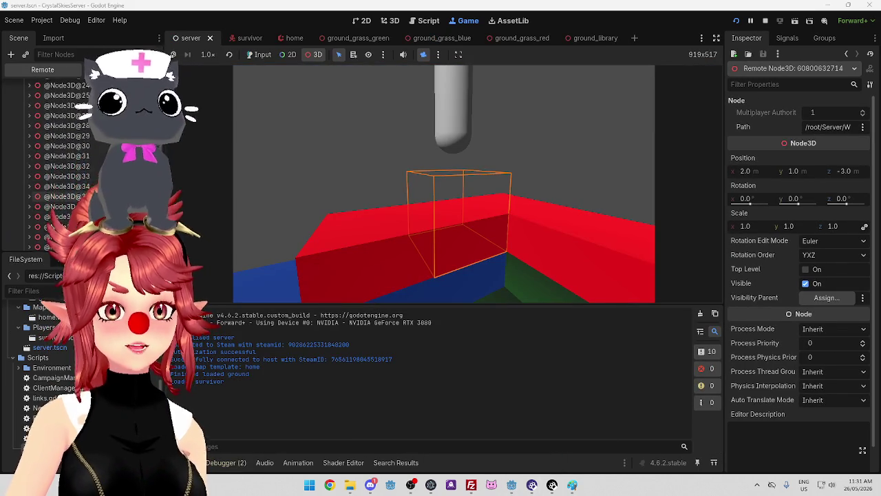
{"action": "scroll", "coordinate": [55, 176], "scroll_direction": "up", "scroll_amount": 5}
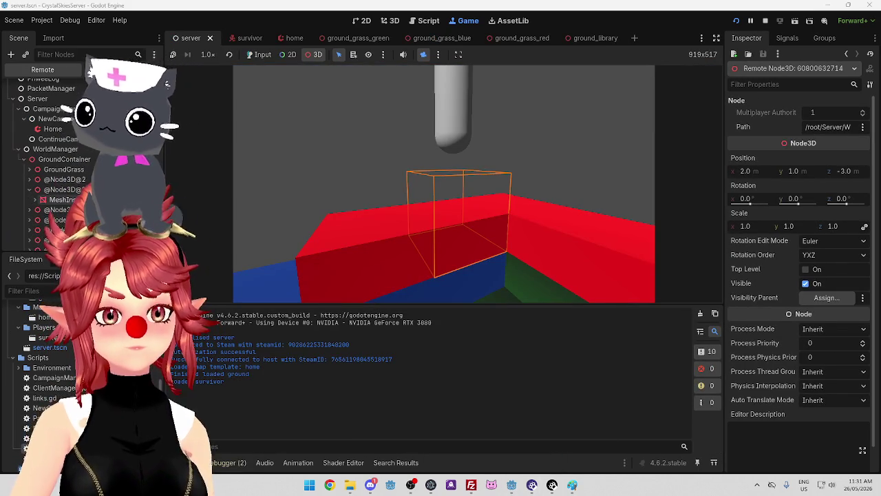
{"action": "left_click", "coordinate": [55, 169]}
{"action": "left_click", "coordinate": [64, 159]}
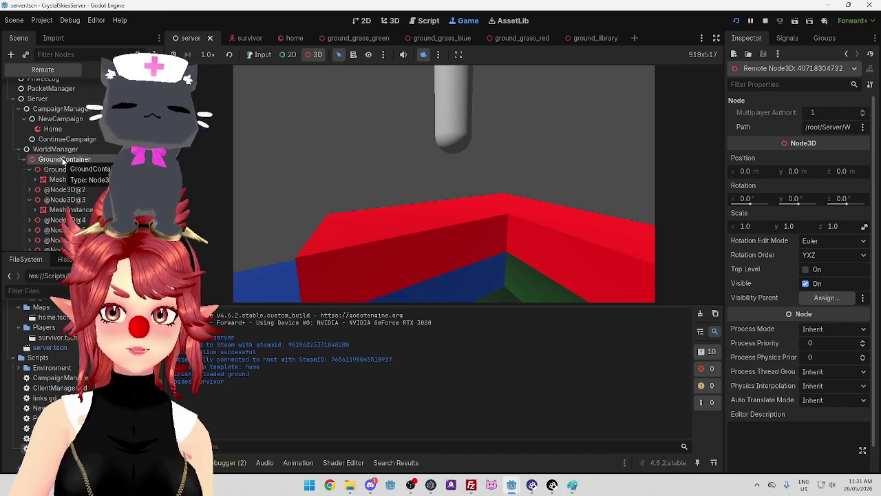
{"action": "scroll", "coordinate": [62, 172], "scroll_direction": "up", "scroll_amount": 2}
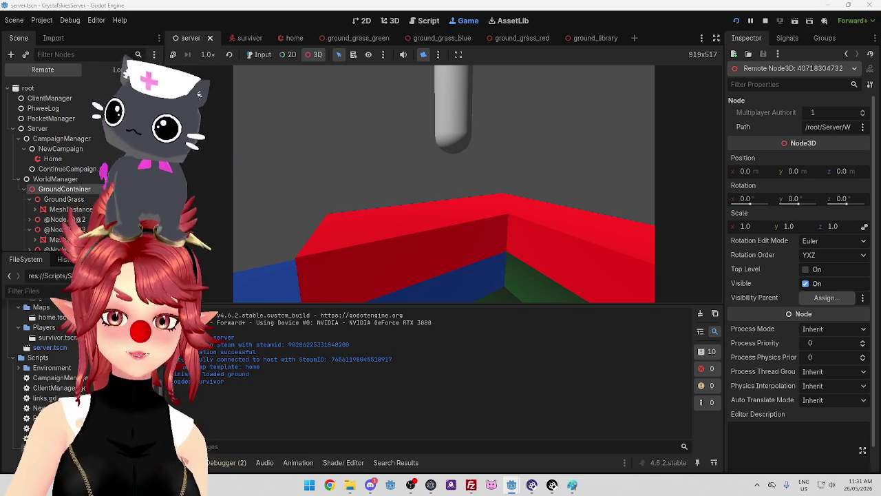
Alternate between the client camera_rig window and the server editor window
{"action": "mouse_move", "coordinate": [511, 482]}
{"action": "left_click", "coordinate": [459, 457]}
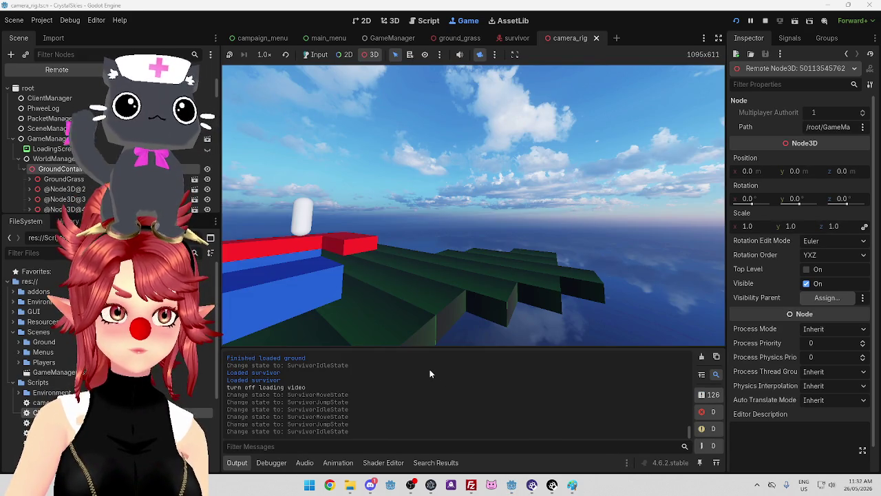
{"action": "left_click", "coordinate": [484, 287]}
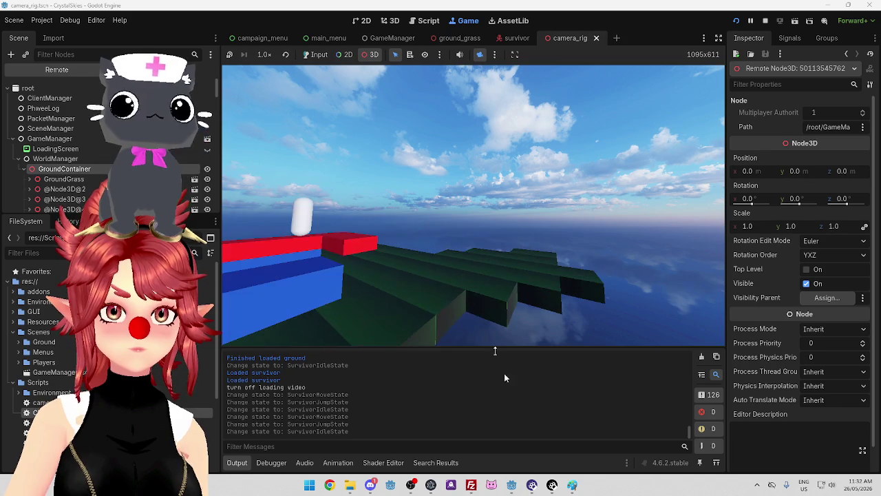
{"action": "mouse_move", "coordinate": [512, 485]}
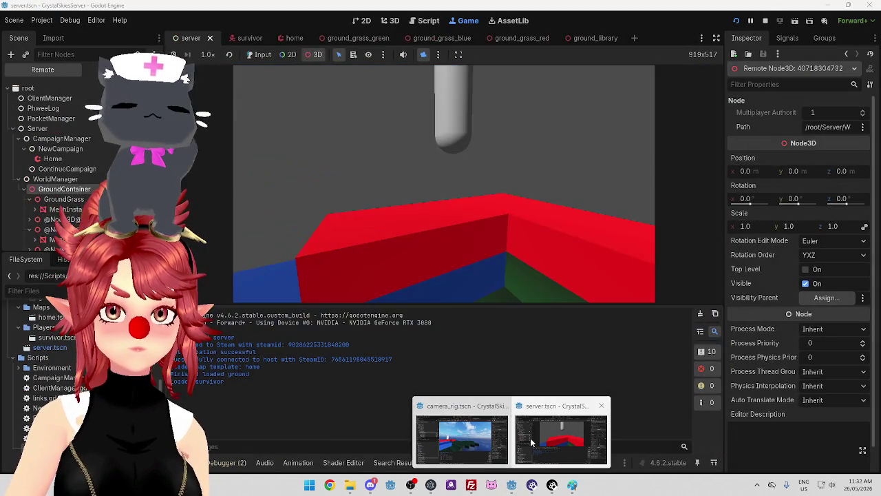
{"action": "left_click", "coordinate": [531, 442]}
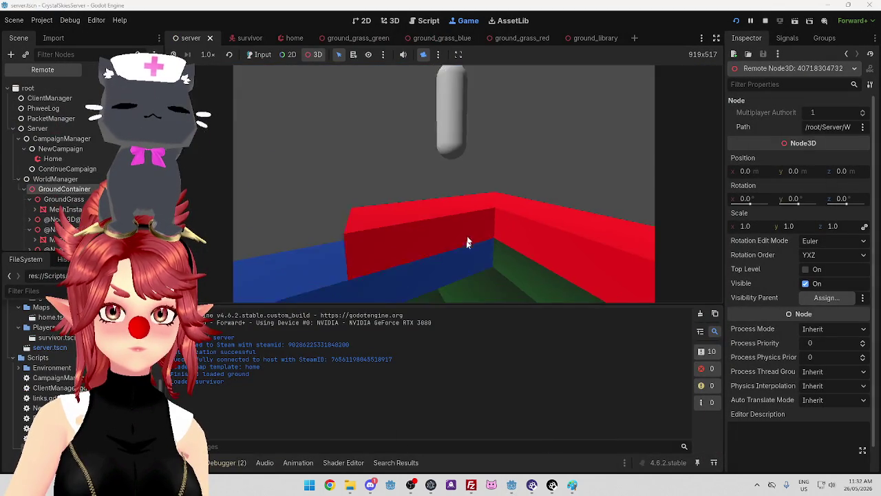
{"action": "mouse_move", "coordinate": [513, 486]}
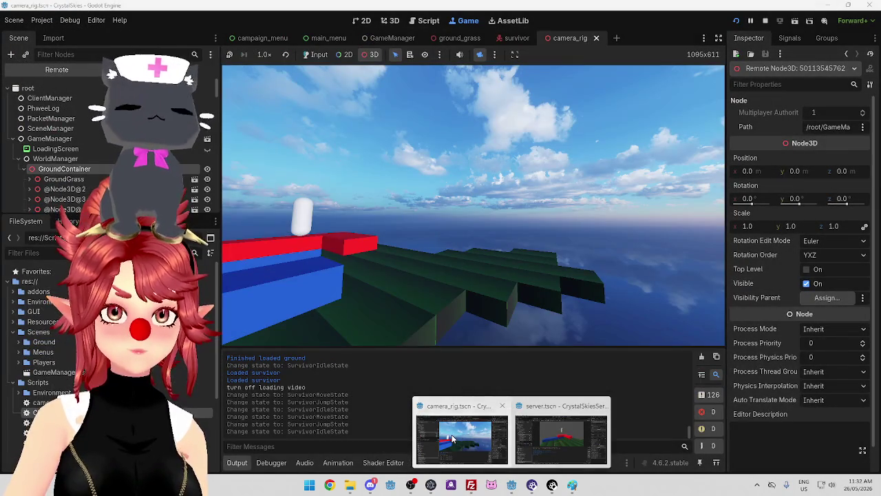
{"action": "left_click", "coordinate": [452, 438]}
Inspect the client capsule's collision shape, then its Survivor body: Walk Speed 3, Gravity Mult 2.0
{"action": "left_click", "coordinate": [301, 229]}
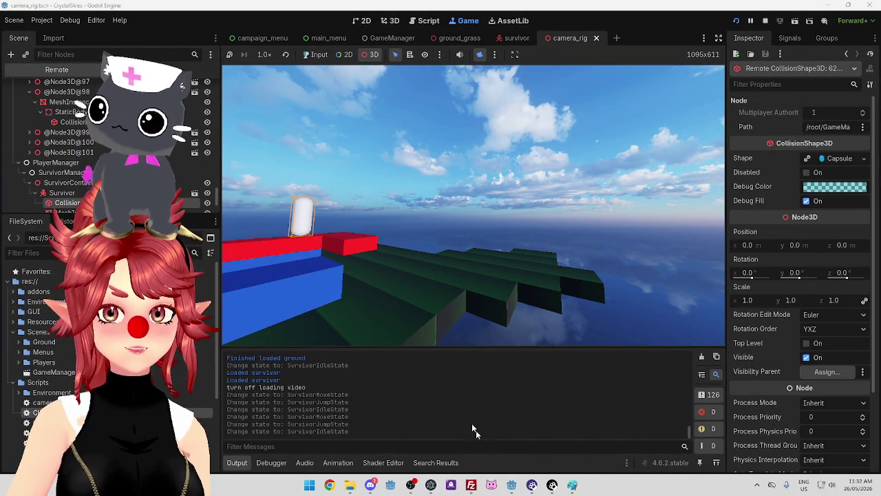
{"action": "mouse_move", "coordinate": [516, 488]}
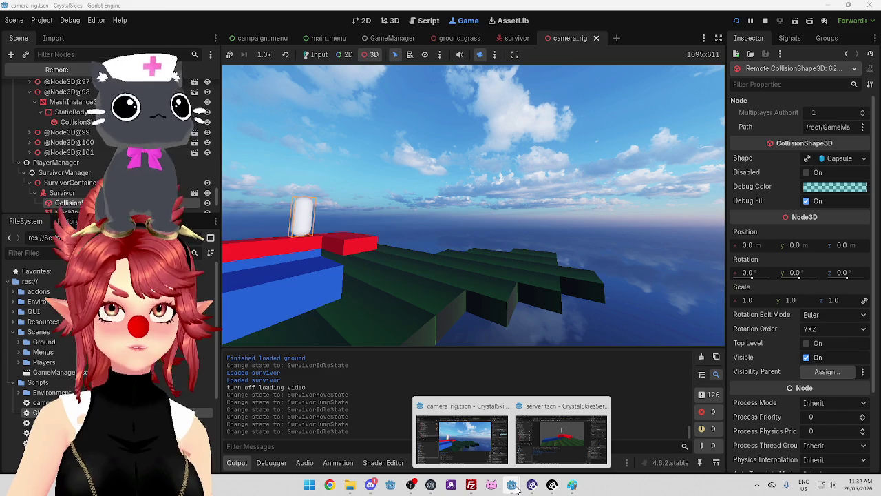
{"action": "left_click", "coordinate": [544, 448]}
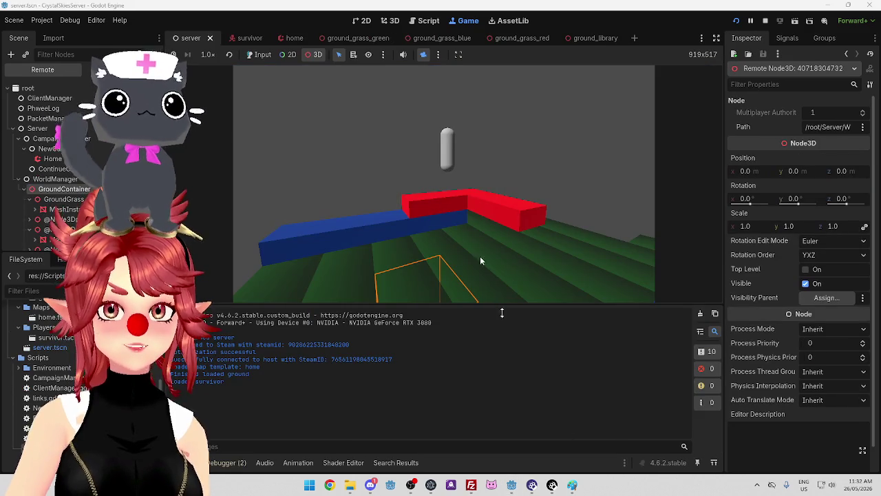
{"action": "mouse_move", "coordinate": [511, 485]}
{"action": "left_click", "coordinate": [474, 435]}
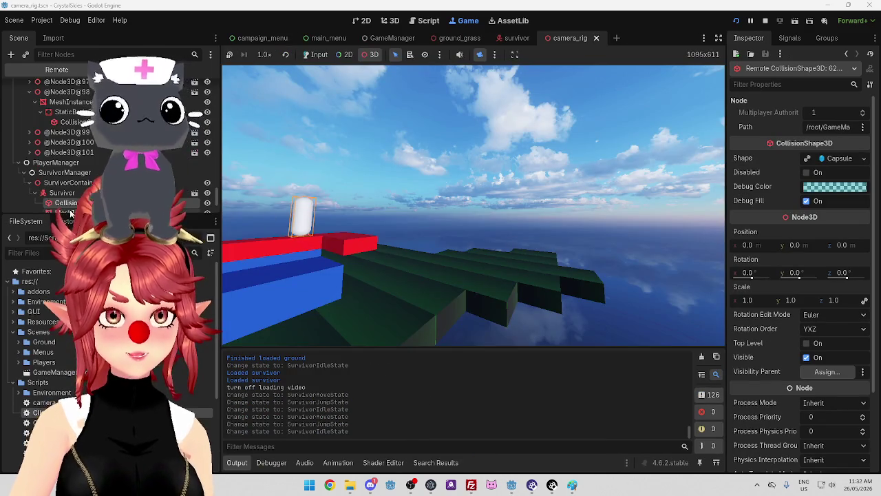
{"action": "left_click", "coordinate": [68, 177]}
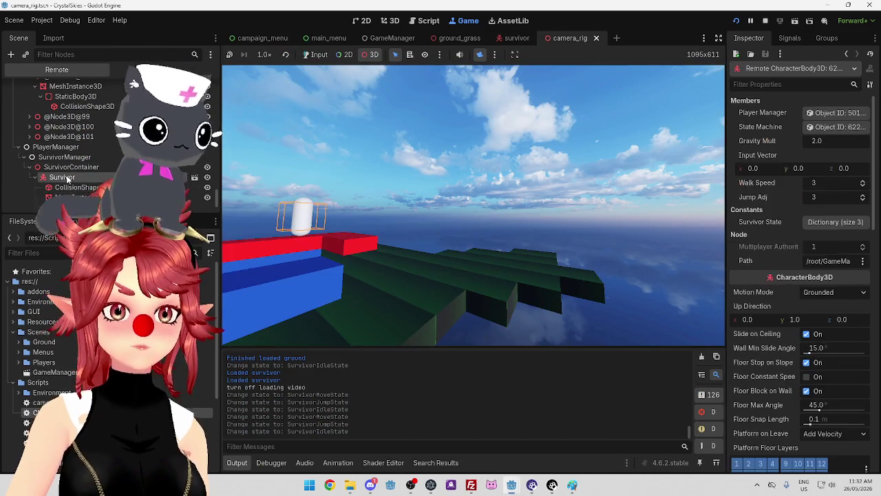
On the server, collapse GroundContainer and inspect Survivor: Grounded motion mode, 45.0 floor max angle
{"action": "mouse_move", "coordinate": [426, 239]}
{"action": "left_mouse_down"}
{"action": "mouse_move", "coordinate": [442, 256]}
{"action": "mouse_move", "coordinate": [441, 216]}
{"action": "left_mouse_up"}
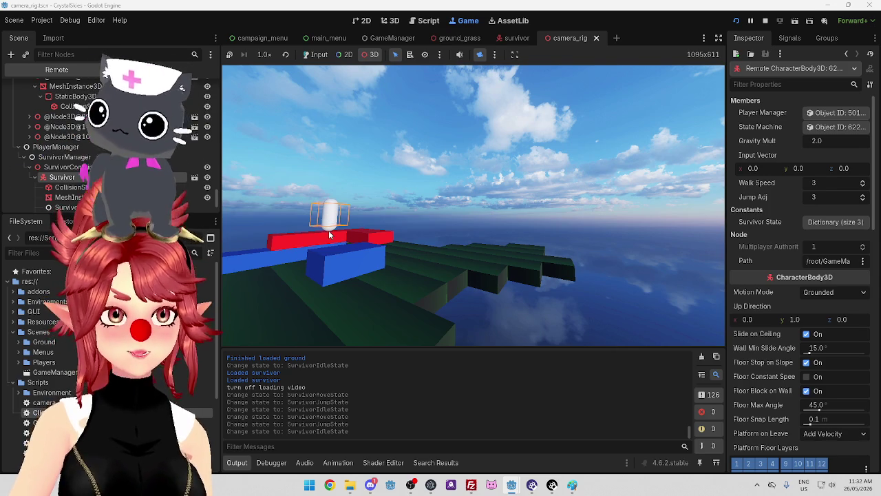
{"action": "mouse_move", "coordinate": [552, 485]}
{"action": "left_click", "coordinate": [554, 442]}
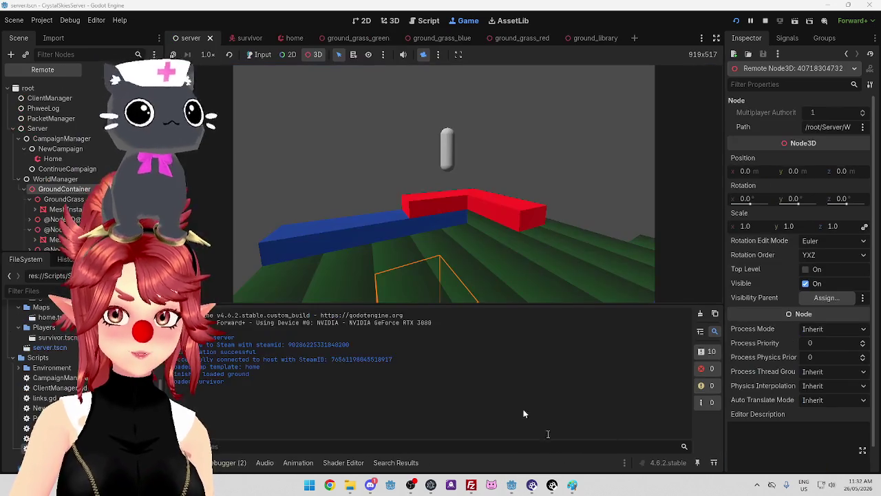
{"action": "scroll", "coordinate": [30, 143], "scroll_direction": "down", "scroll_amount": 3}
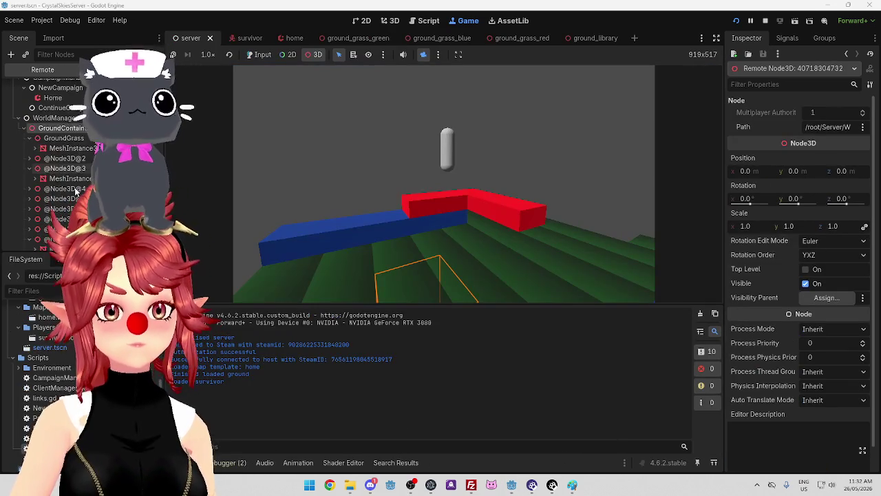
{"action": "left_click", "coordinate": [24, 128]}
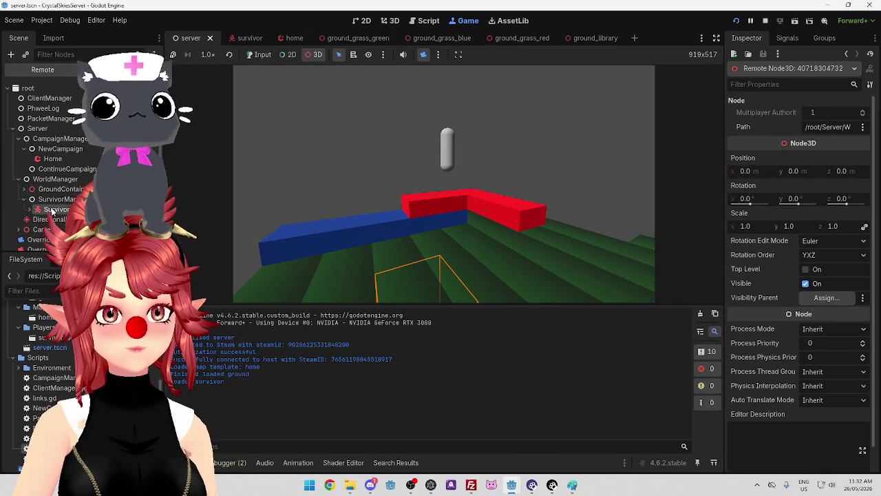
{"action": "left_click", "coordinate": [52, 210]}
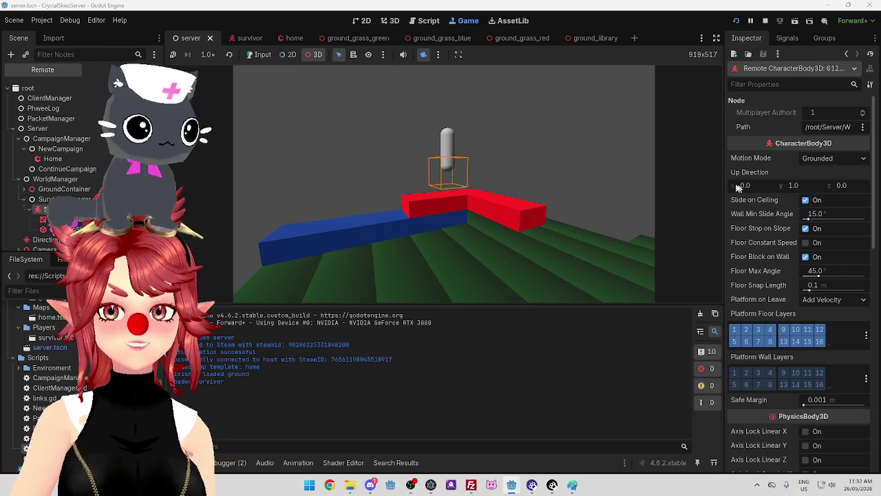
{"action": "mouse_move", "coordinate": [512, 484]}
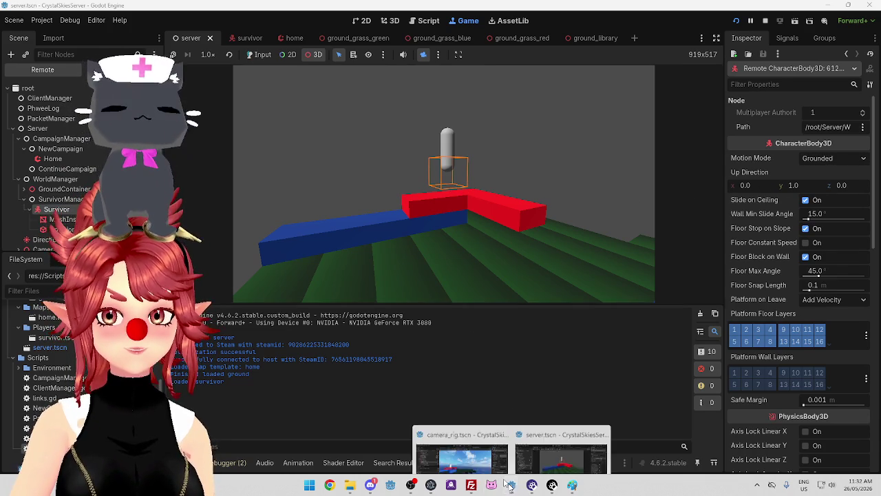
{"action": "mouse_move", "coordinate": [471, 451]}
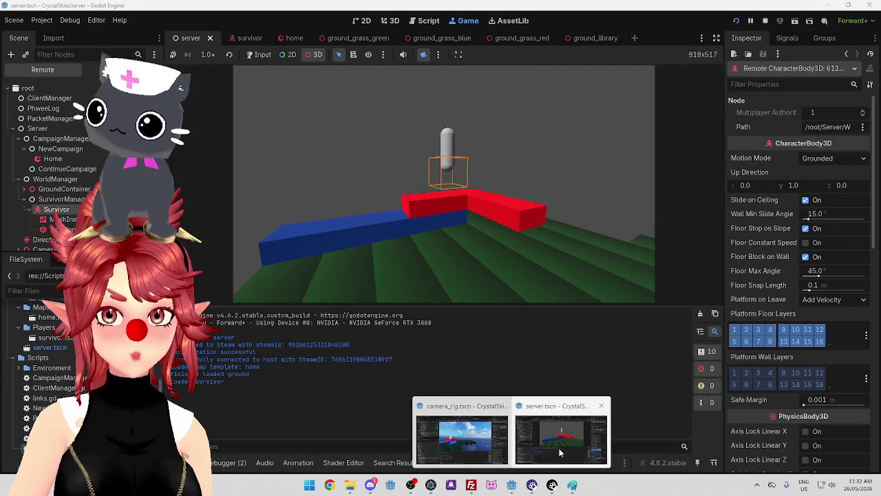
{"action": "left_click", "coordinate": [559, 448]}
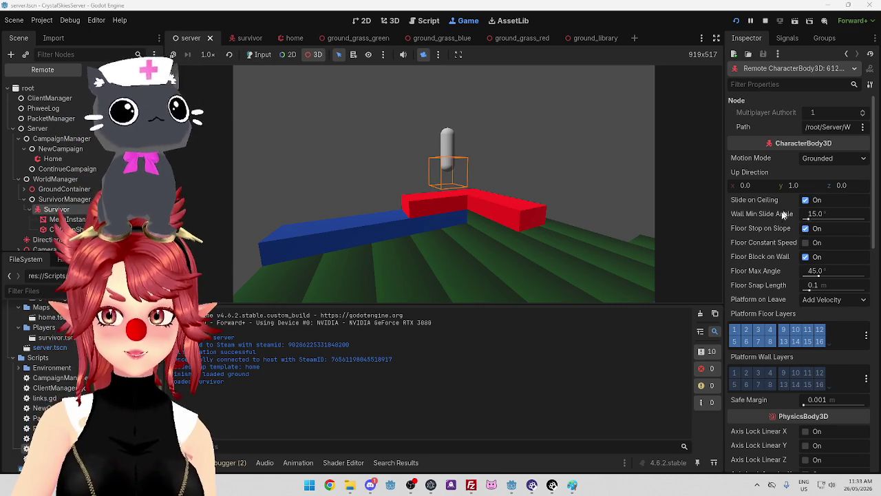
Scroll the server Survivor's Inspector, then inspect a client grass block mesh and the capsule's collision shape
{"action": "scroll", "coordinate": [793, 210], "scroll_direction": "down", "scroll_amount": 10}
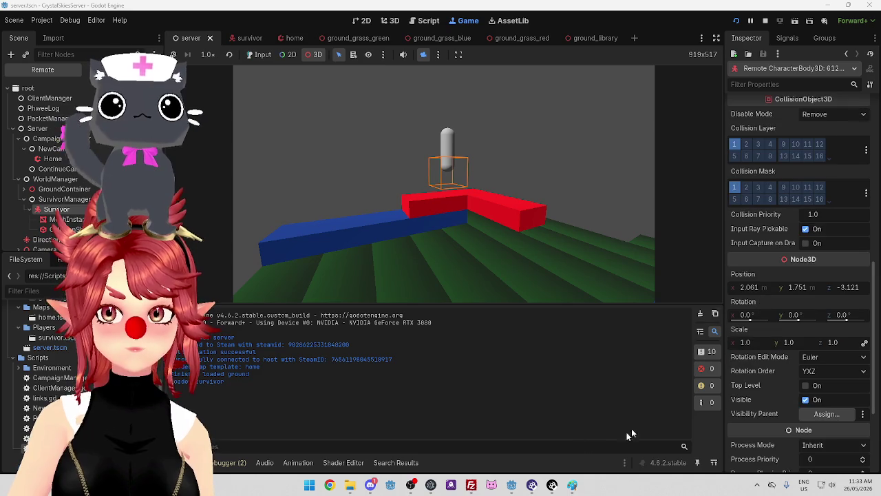
{"action": "mouse_move", "coordinate": [514, 484]}
{"action": "left_click", "coordinate": [460, 434]}
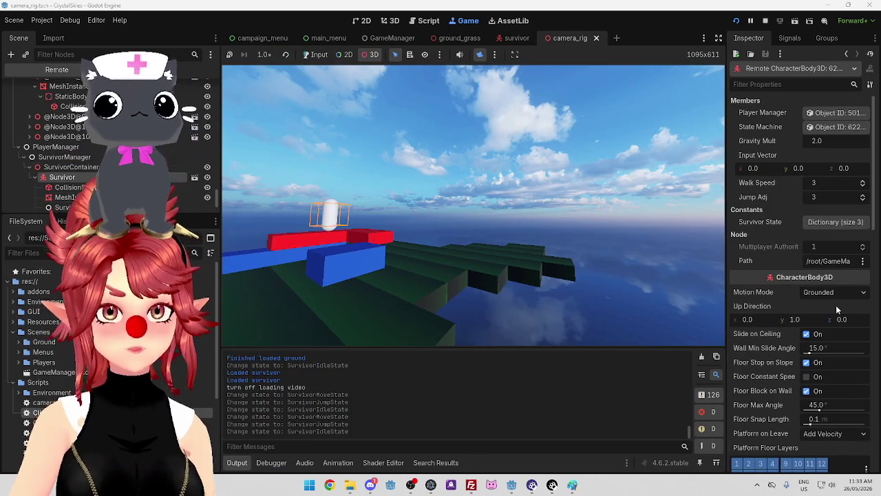
{"action": "scroll", "coordinate": [819, 306], "scroll_direction": "down", "scroll_amount": 10}
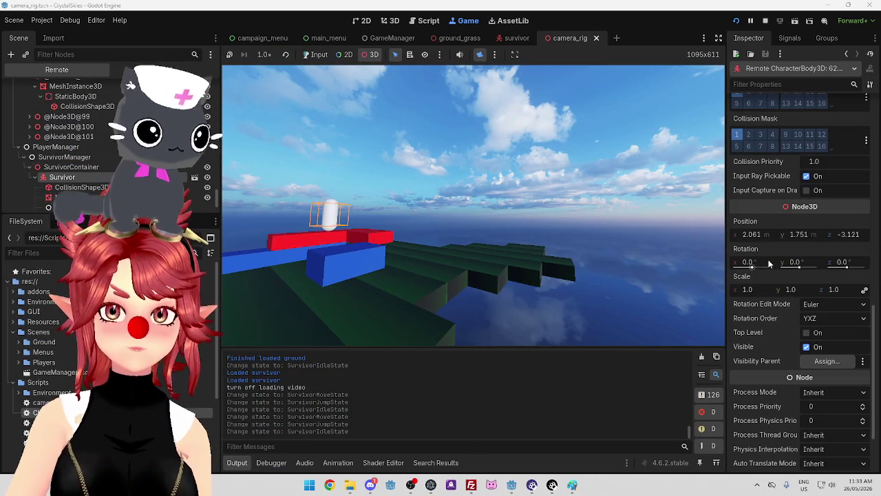
{"action": "scroll", "coordinate": [764, 265], "scroll_direction": "up", "scroll_amount": 2}
{"action": "left_click", "coordinate": [495, 283]}
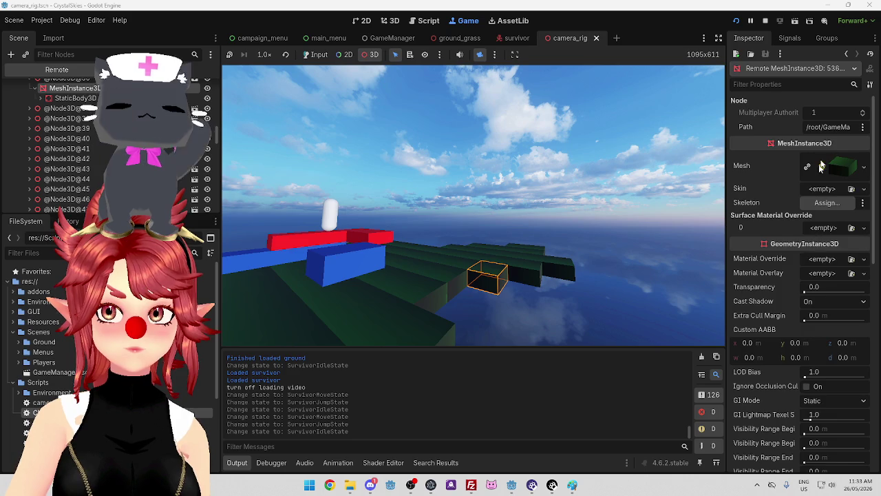
{"action": "scroll", "coordinate": [812, 234], "scroll_direction": "down", "scroll_amount": 10}
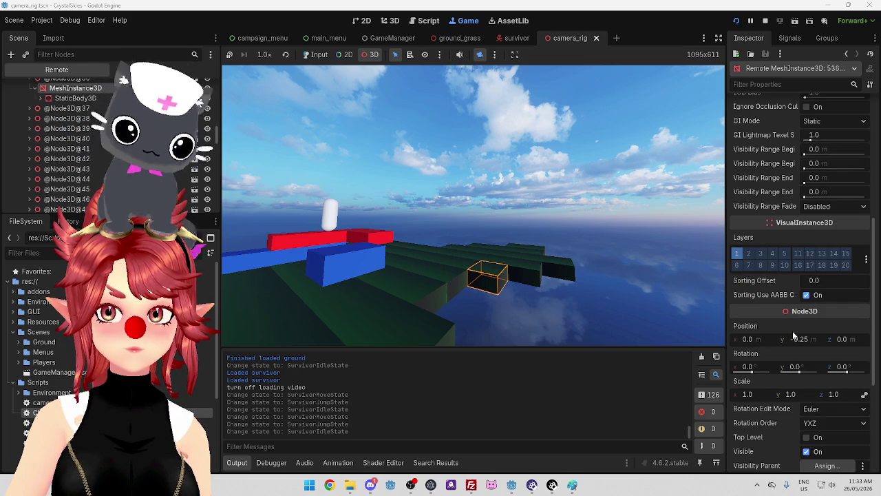
{"action": "scroll", "coordinate": [792, 334], "scroll_direction": "up", "scroll_amount": 2}
{"action": "left_click", "coordinate": [330, 218]}
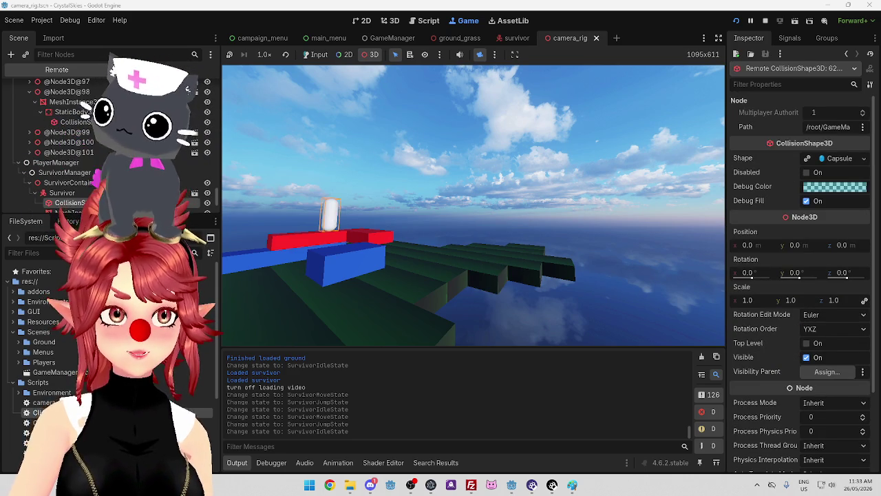
Confirm the client Survivor's position 2.061, 1.751, -3.121 matches the server's
{"action": "scroll", "coordinate": [137, 90], "scroll_direction": "down", "scroll_amount": 1}
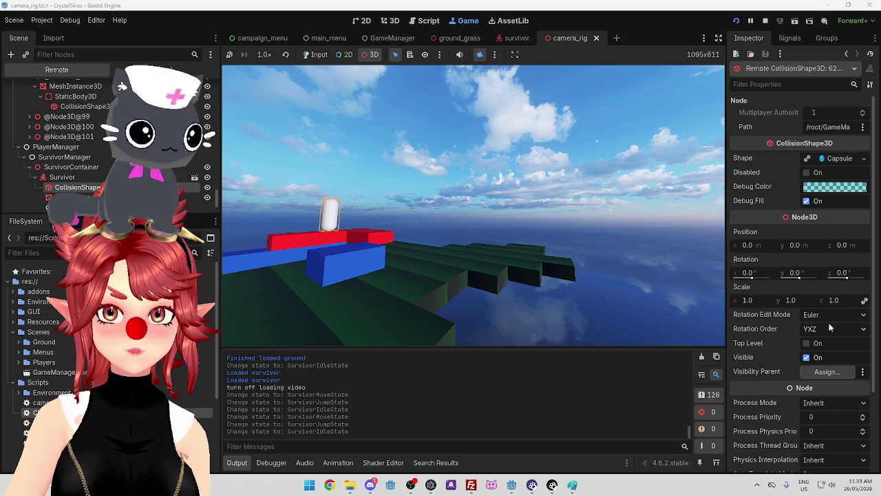
{"action": "left_click", "coordinate": [62, 178]}
{"action": "scroll", "coordinate": [763, 293], "scroll_direction": "down", "scroll_amount": 10}
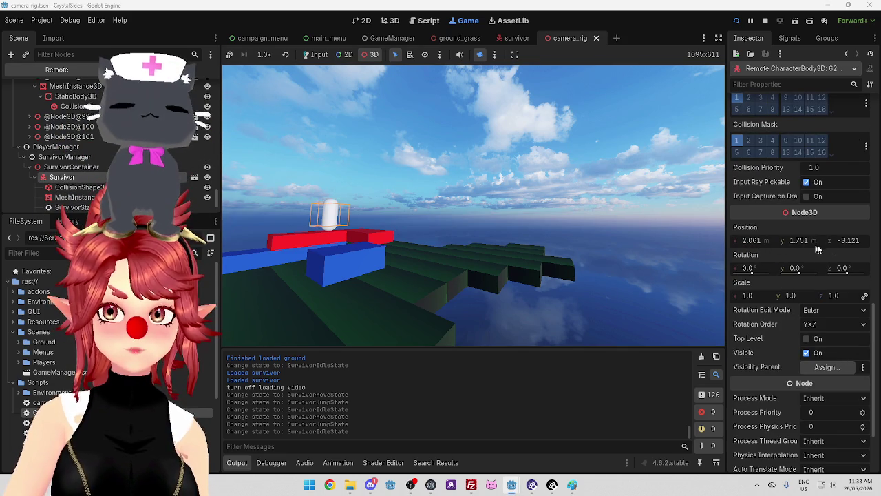
{"action": "mouse_move", "coordinate": [512, 490]}
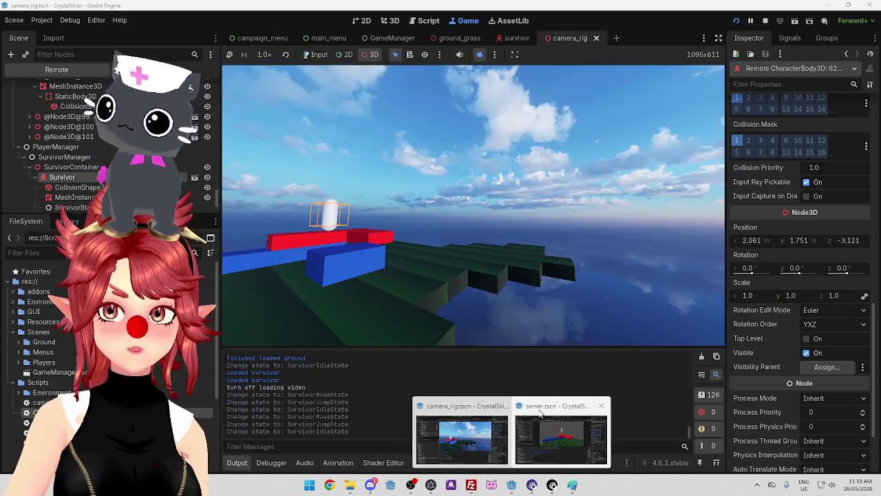
{"action": "left_click", "coordinate": [540, 413]}
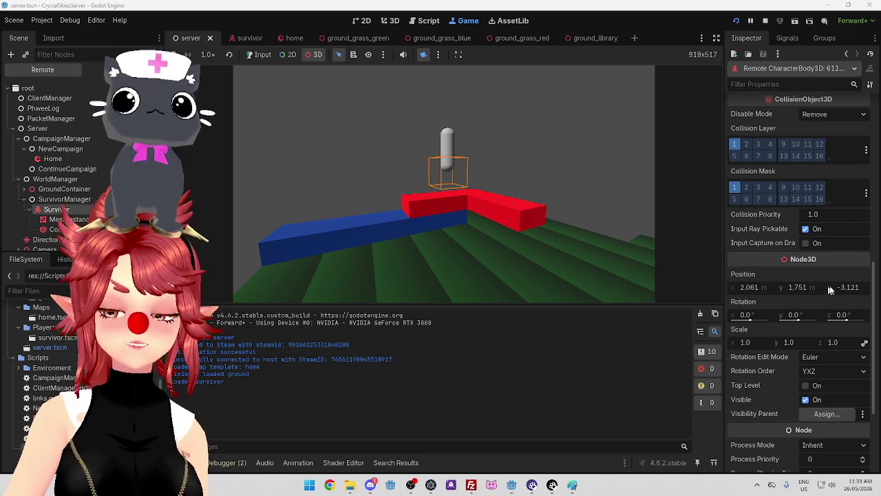
{"action": "scroll", "coordinate": [489, 220], "scroll_direction": "up", "scroll_amount": 4}
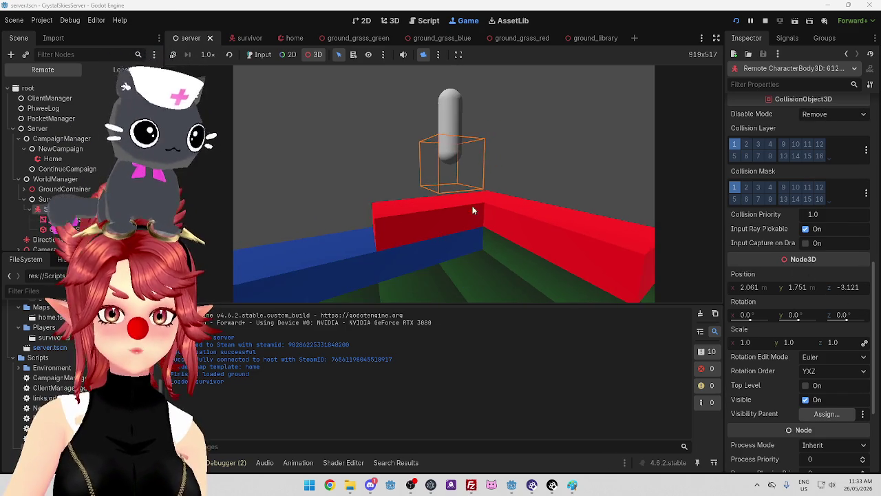
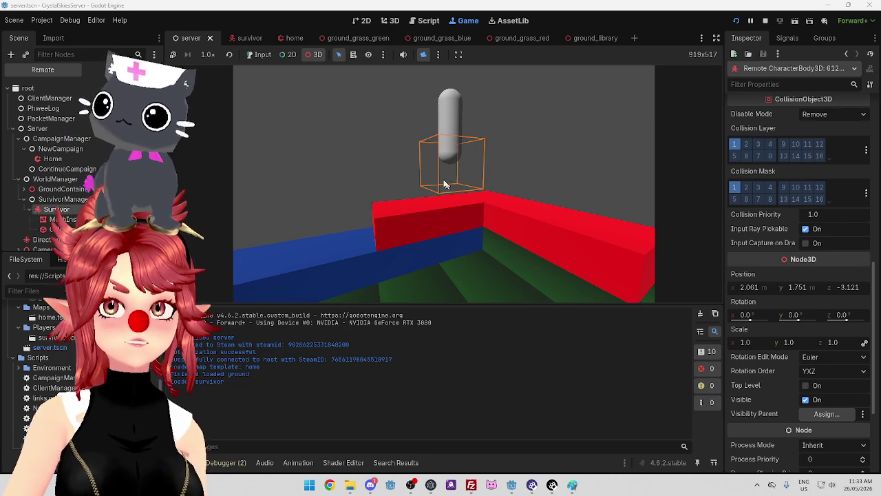
Open the survivor scene in 3D and undo the accidental capsule moves
{"action": "left_click", "coordinate": [247, 42]}
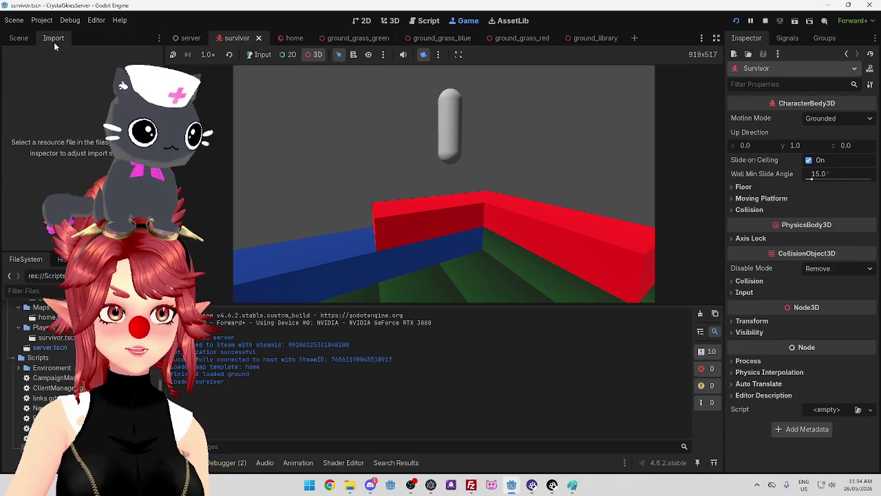
{"action": "left_click", "coordinate": [122, 69]}
{"action": "left_click", "coordinate": [50, 97]}
{"action": "left_click", "coordinate": [34, 88]}
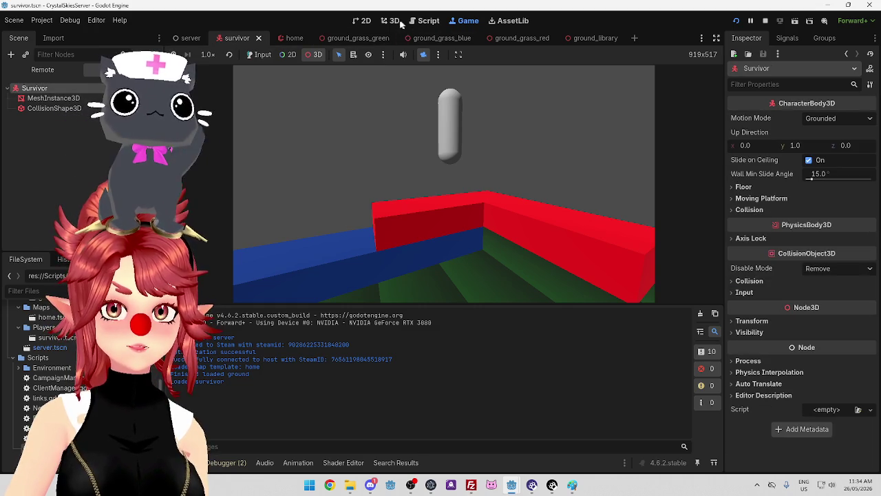
{"action": "left_click", "coordinate": [390, 21]}
{"action": "key", "text": "ctrl+z"}
{"action": "key", "text": "ctrl+z"}
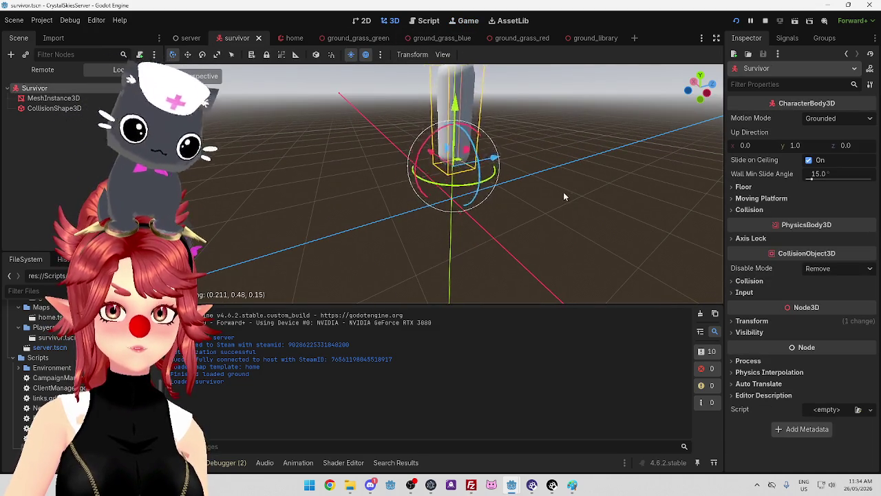
Reset the MeshInstance3D position back to the origin
{"action": "left_click", "coordinate": [41, 98]}
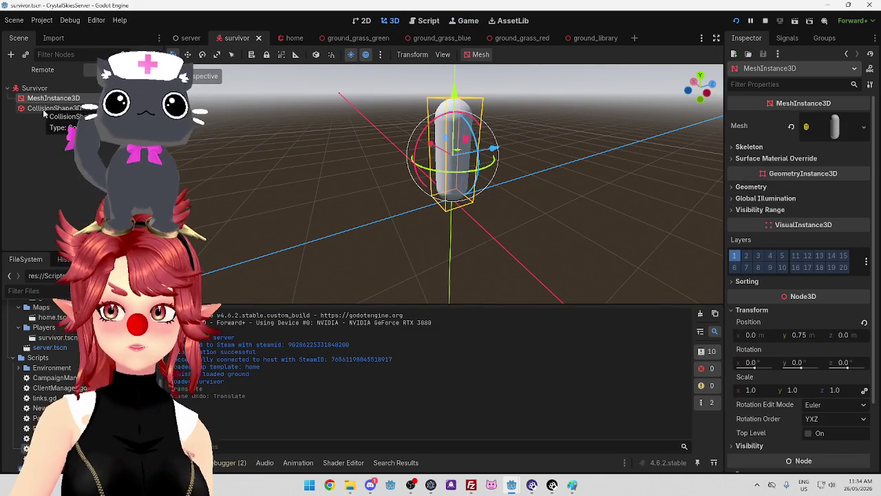
{"action": "left_click", "coordinate": [43, 108], "text": "shift"}
{"action": "left_click", "coordinate": [49, 99]}
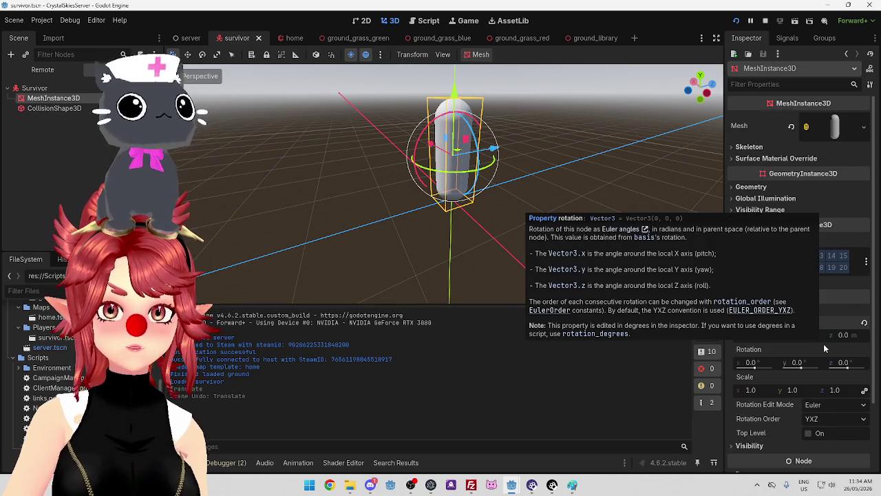
{"action": "key", "text": "ctrl+z"}
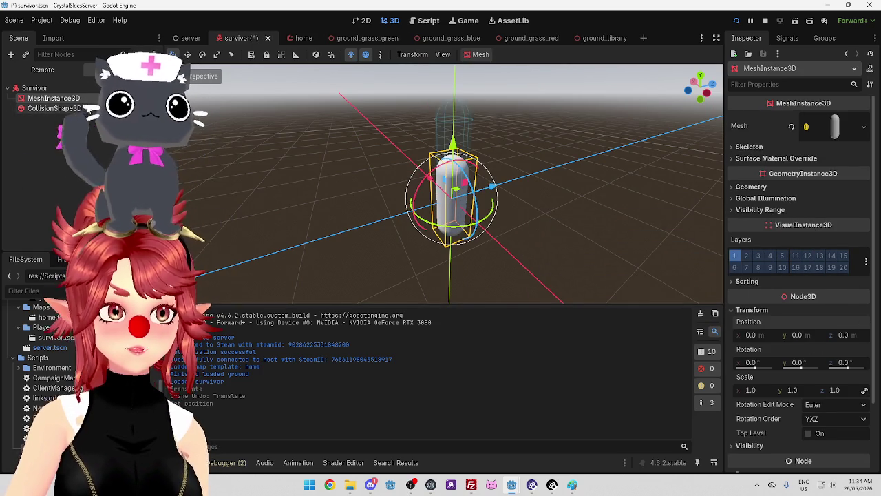
Set CollisionShape3D Position y to 0, save the survivor scene, and return to the game
{"action": "left_click", "coordinate": [53, 109]}
{"action": "left_click", "coordinate": [798, 287]}
{"action": "type", "text": "0"}
{"action": "key", "text": "Return"}
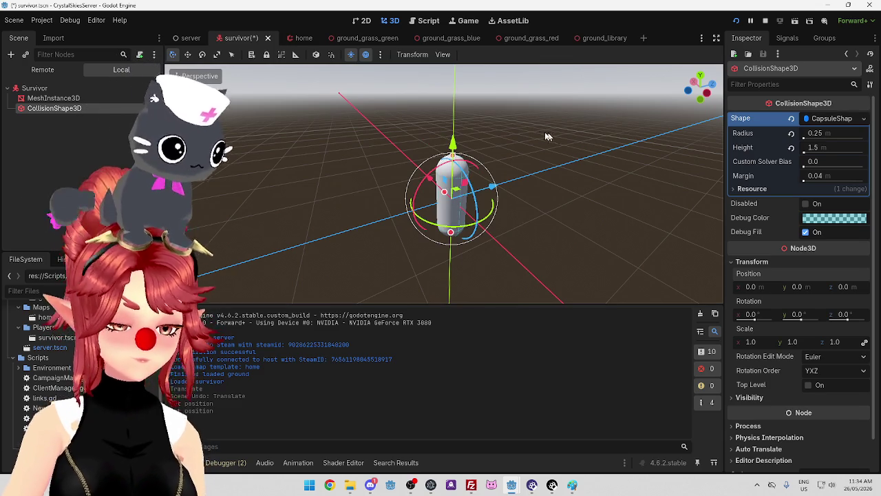
{"action": "key", "text": "ctrl+s"}
{"action": "left_click", "coordinate": [463, 22]}
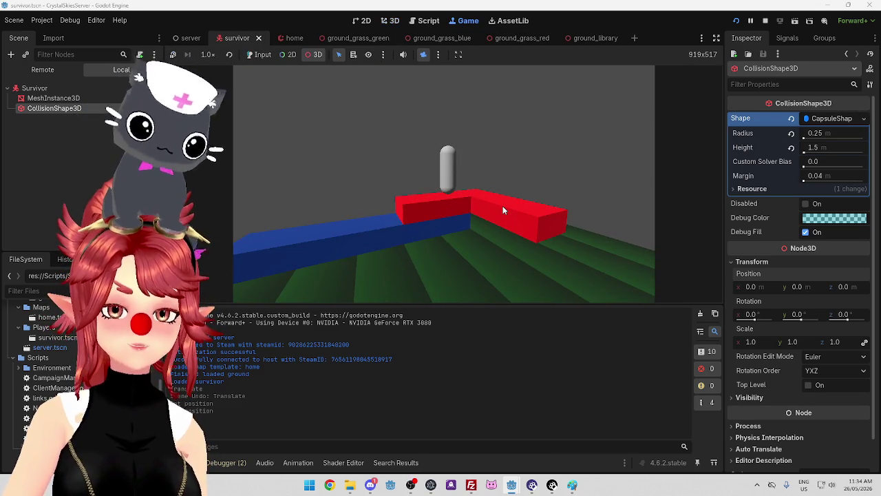
Stop the running games and bring up the CrystalSkies client's Game view
{"action": "left_click", "coordinate": [765, 20]}
{"action": "left_click", "coordinate": [512, 486]}
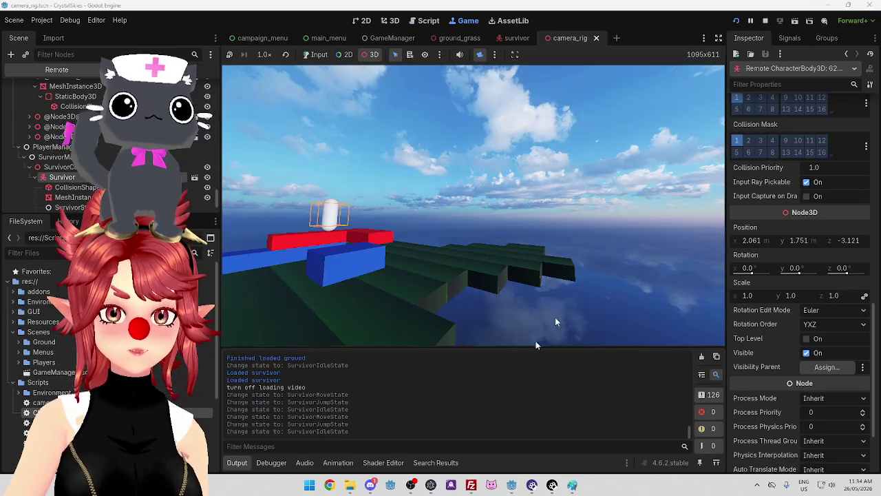
{"action": "left_click", "coordinate": [765, 21]}
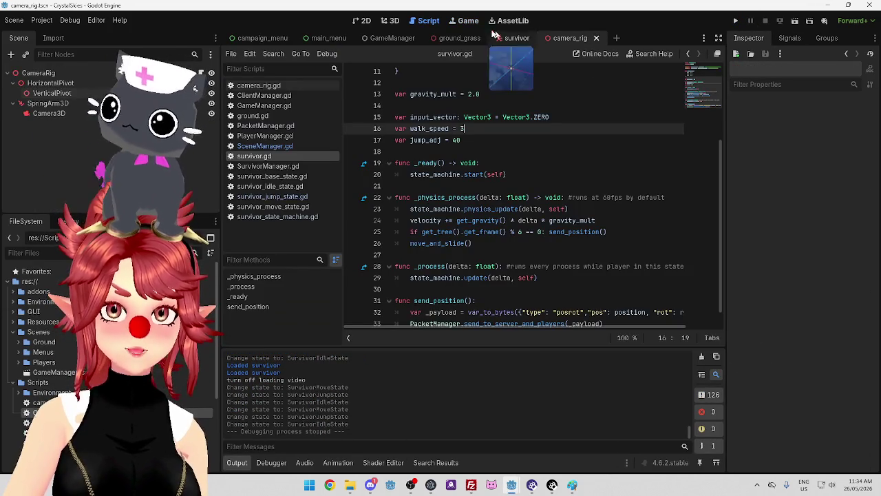
{"action": "left_click", "coordinate": [466, 20]}
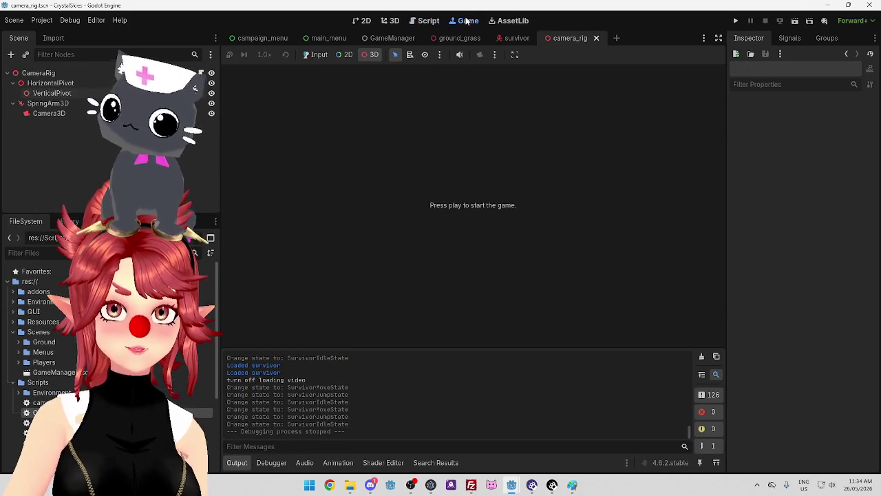
Turn off Embed Game on Next Play and run the game in its own window
{"action": "left_click", "coordinate": [515, 55]}
{"action": "left_click", "coordinate": [521, 71]}
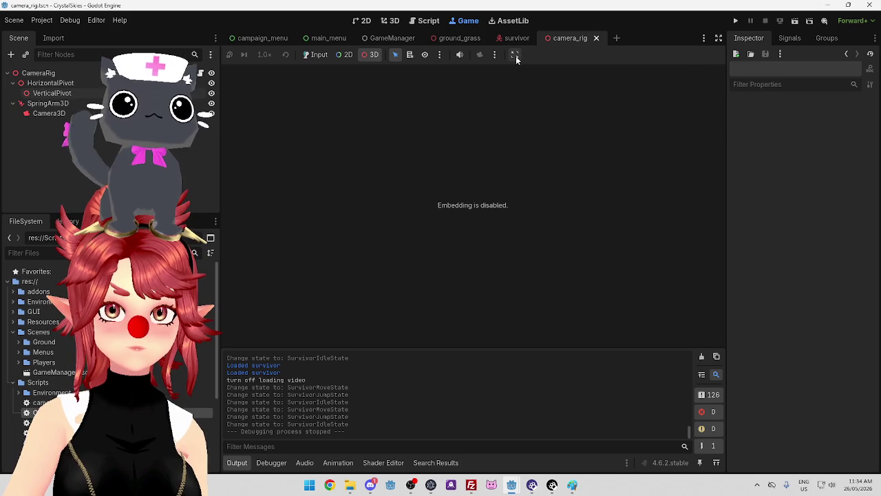
{"action": "left_click", "coordinate": [515, 56]}
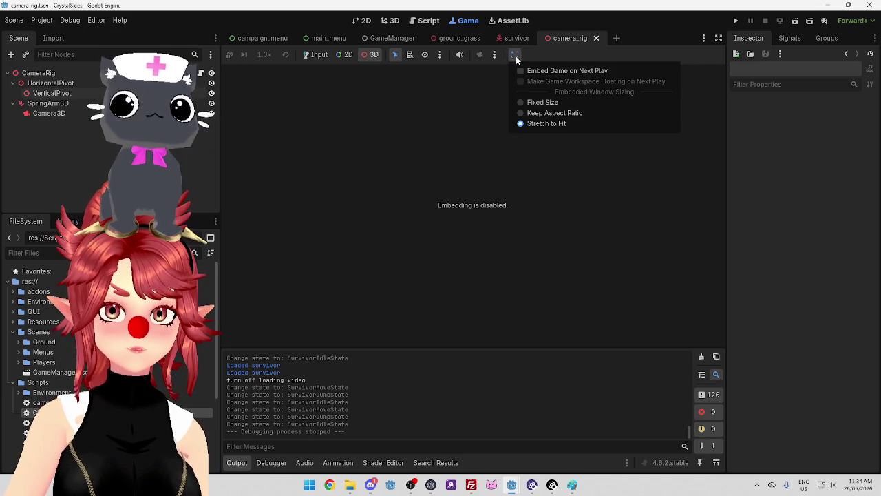
{"action": "left_click", "coordinate": [495, 56]}
{"action": "left_click", "coordinate": [495, 57]}
{"action": "left_click", "coordinate": [495, 56]}
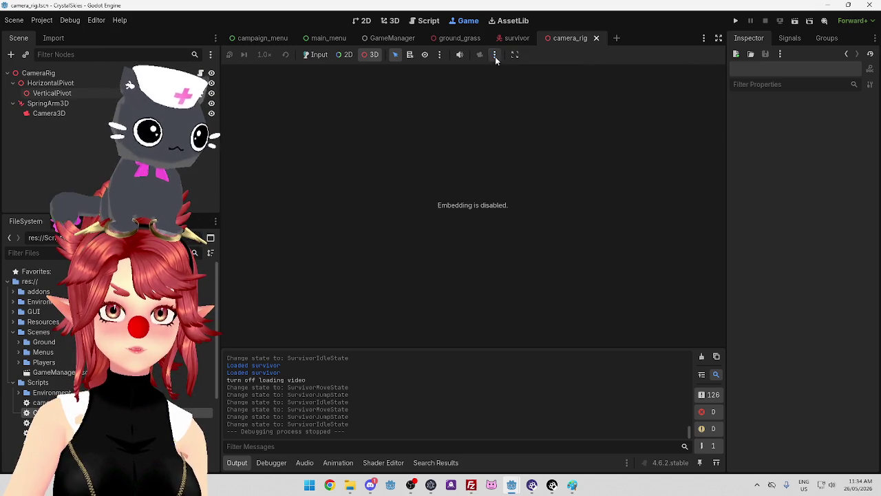
{"action": "left_click", "coordinate": [441, 55]}
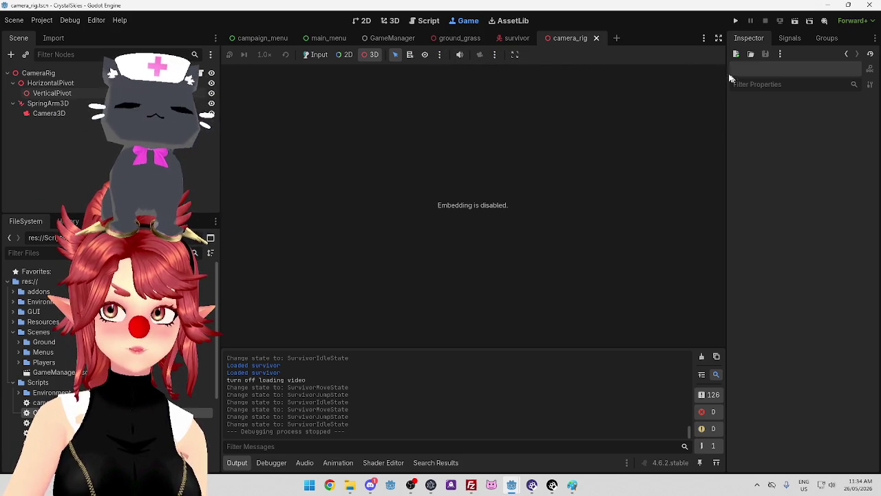
{"action": "left_click", "coordinate": [735, 20]}
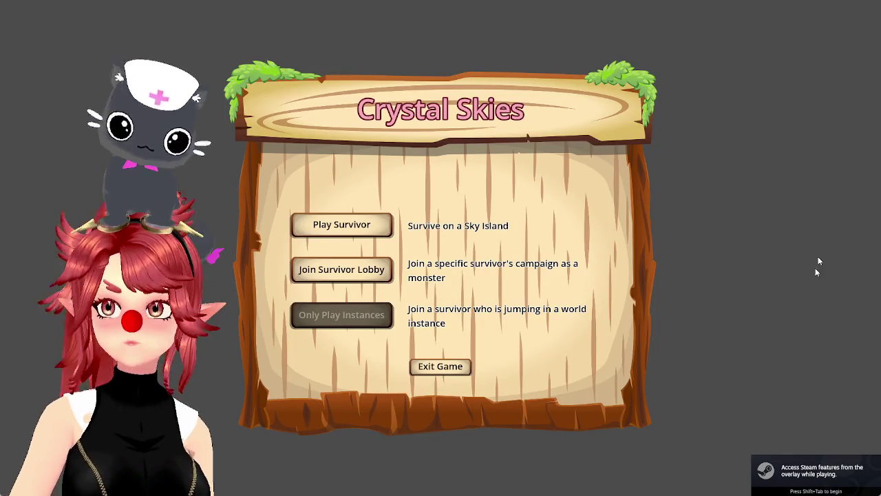
Check the separate Crystal Skies game window, then close it
{"action": "key", "text": "alt+Tab"}
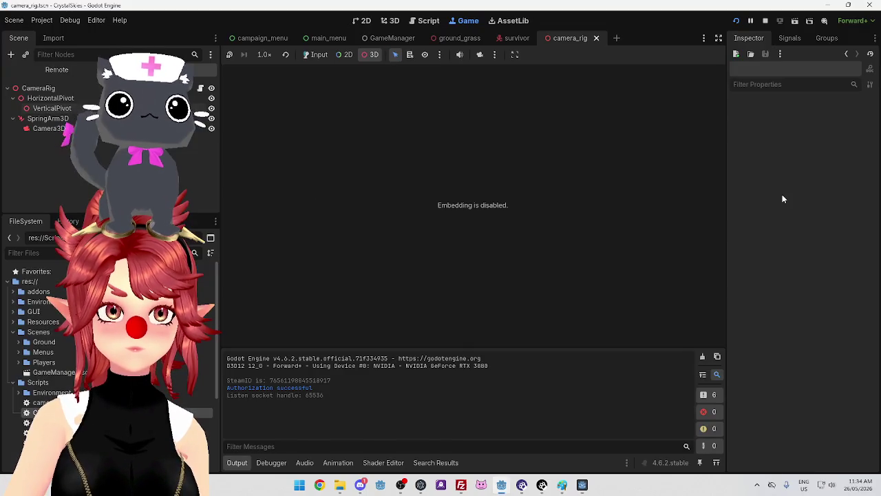
{"action": "key", "text": "alt+Tab"}
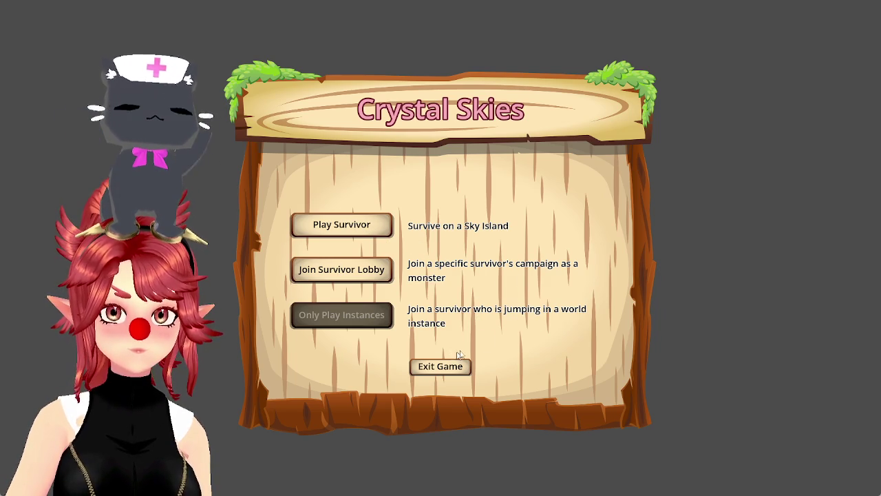
{"action": "key", "text": "alt+Tab"}
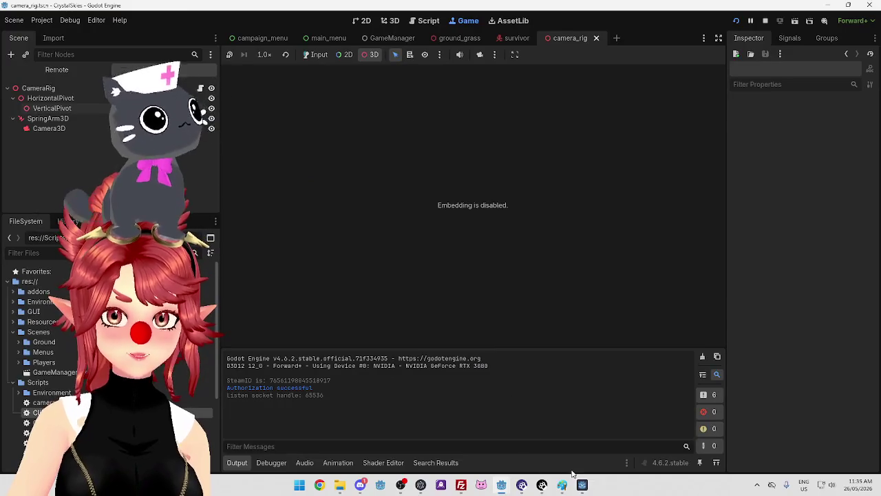
{"action": "mouse_move", "coordinate": [582, 485]}
{"action": "left_click", "coordinate": [616, 406]}
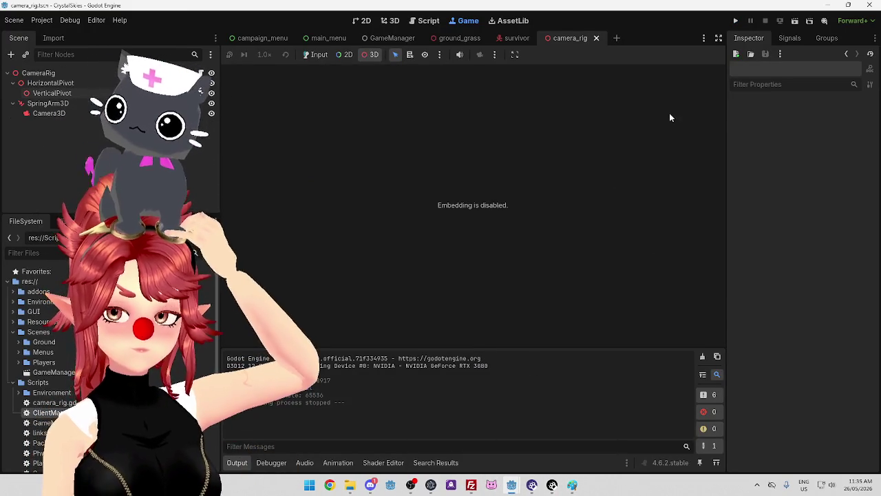
Re-enable Embed Game on Next Play, play again, and open the main_menu scene
{"action": "left_click", "coordinate": [513, 56]}
{"action": "left_click", "coordinate": [523, 70]}
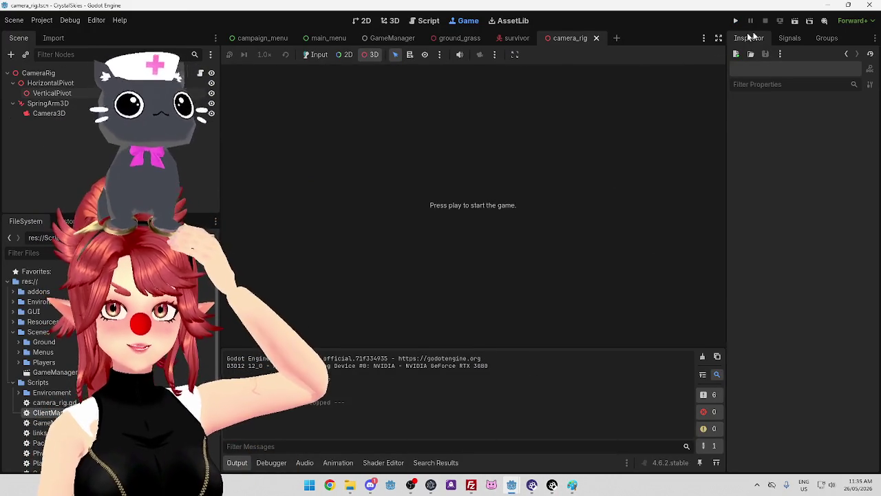
{"action": "left_click", "coordinate": [513, 55]}
{"action": "left_click", "coordinate": [735, 21]}
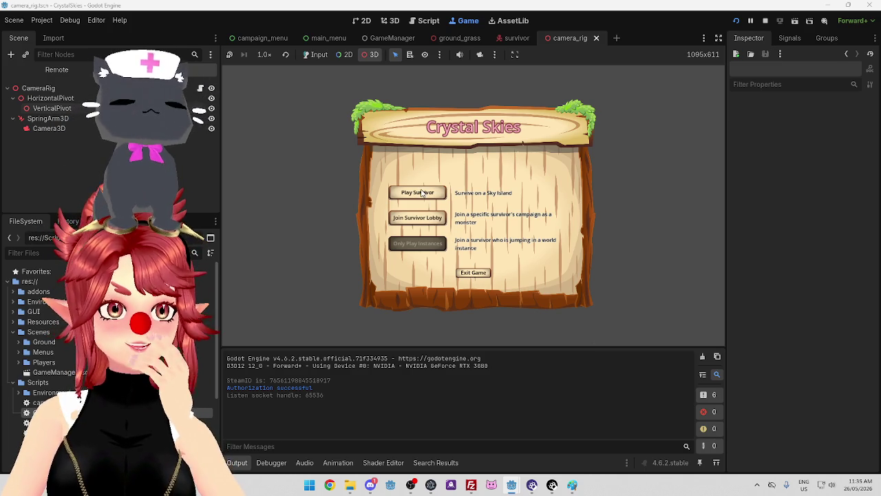
{"action": "left_click", "coordinate": [323, 38]}
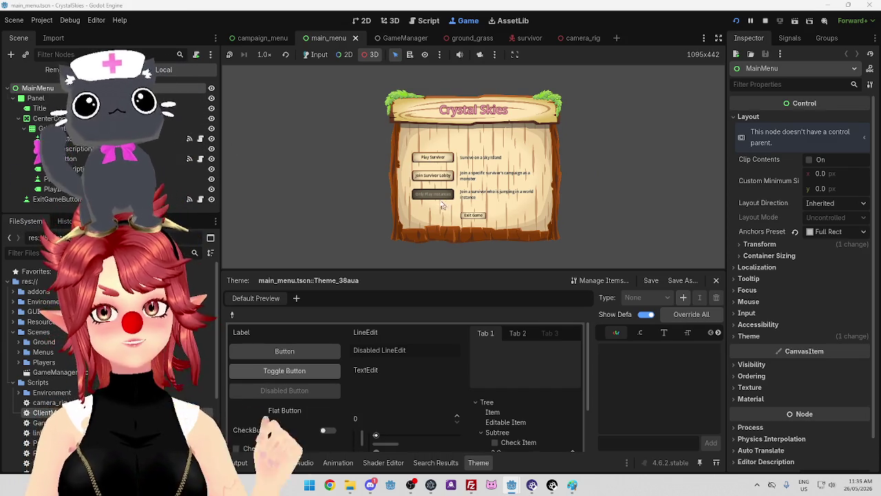
Inspect ExitGameButton's button_handler.gd script and Next Scene None, briefly visiting GameManager
{"action": "left_click", "coordinate": [55, 199]}
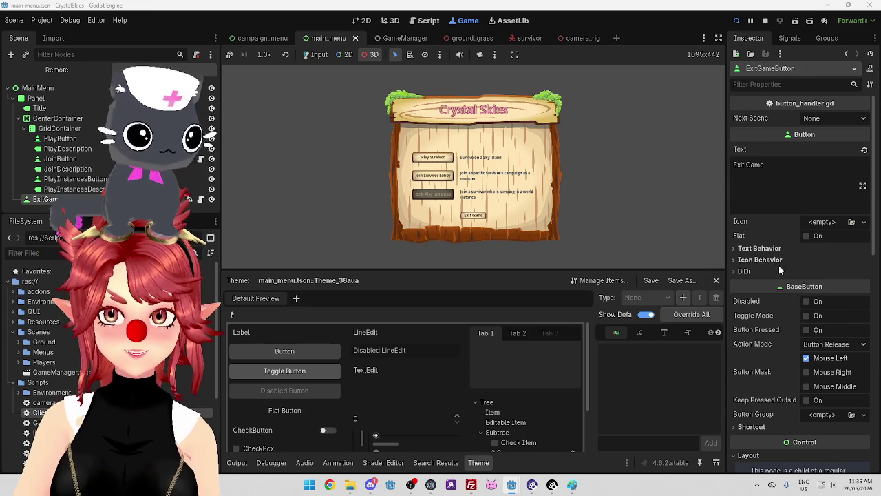
{"action": "scroll", "coordinate": [795, 312], "scroll_direction": "down", "scroll_amount": 3}
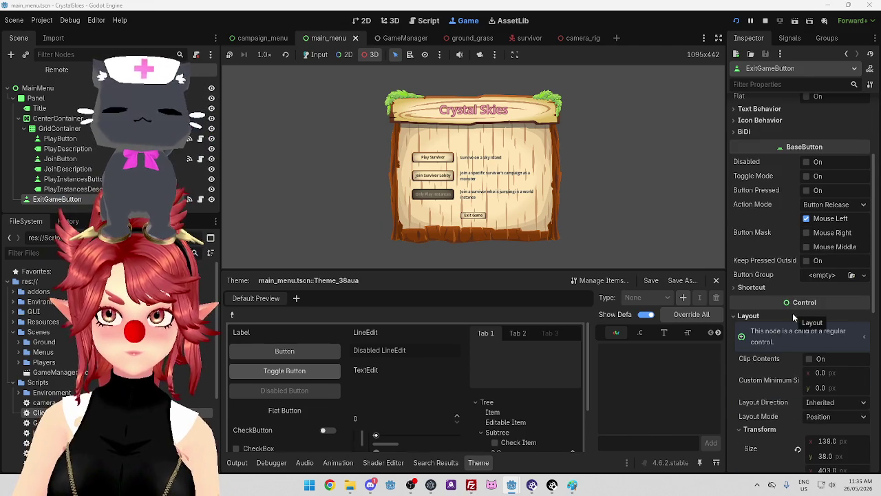
{"action": "mouse_move", "coordinate": [780, 284]}
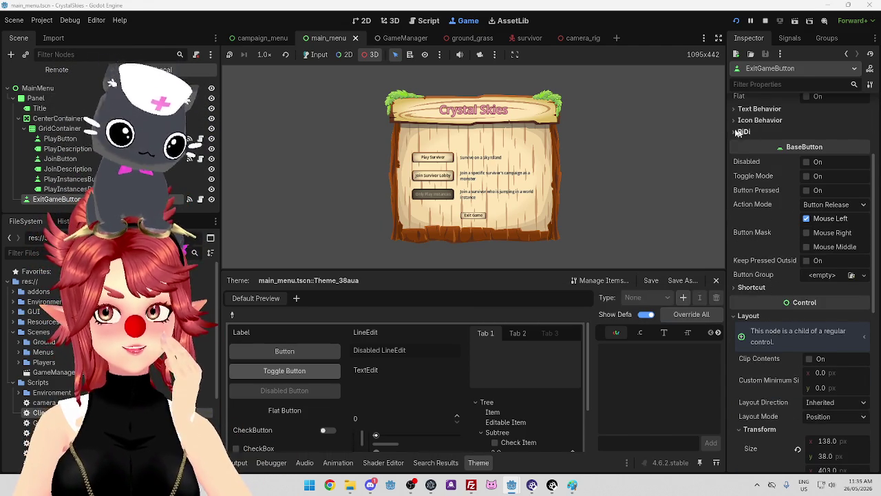
{"action": "left_click", "coordinate": [410, 39]}
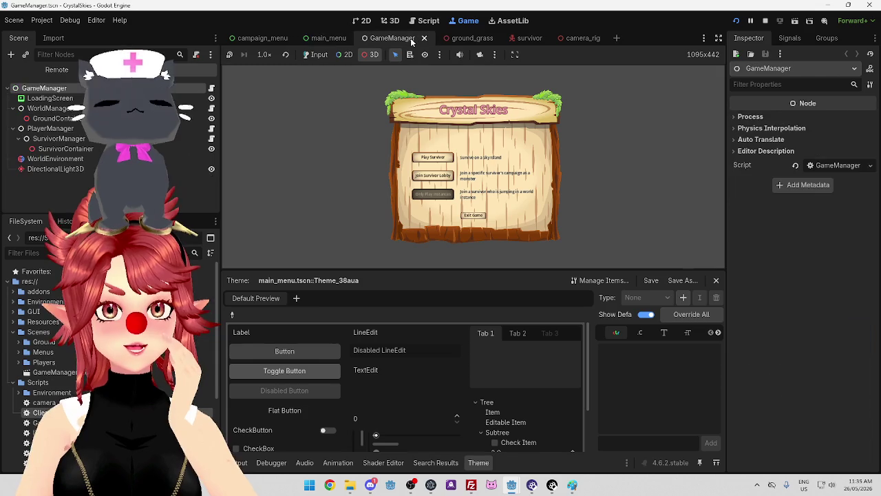
{"action": "left_click", "coordinate": [314, 39]}
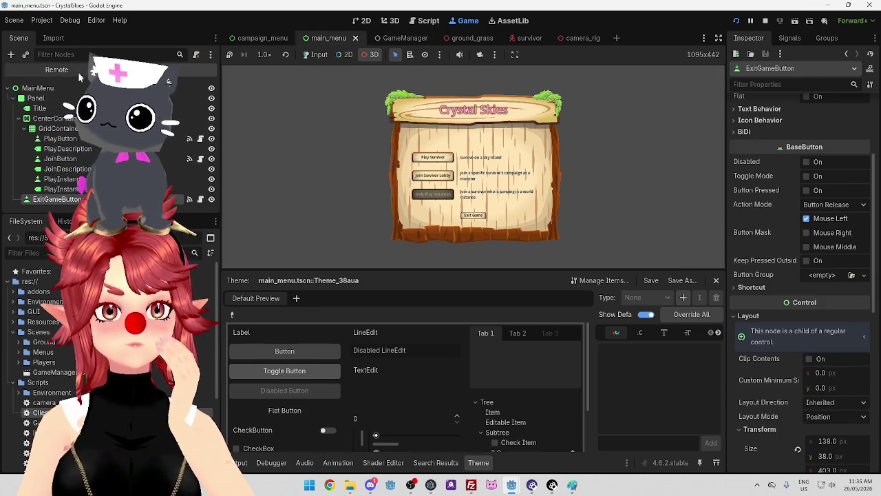
{"action": "left_click", "coordinate": [56, 70]}
{"action": "left_click", "coordinate": [13, 138]}
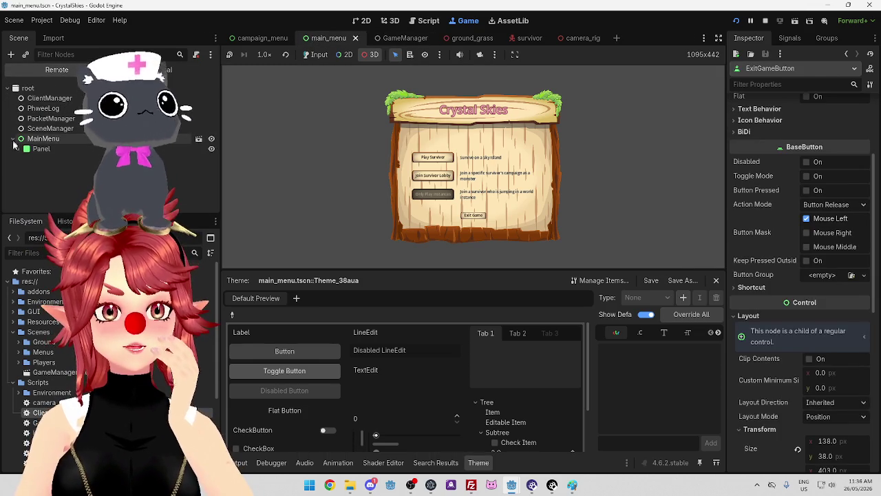
{"action": "left_click", "coordinate": [34, 140]}
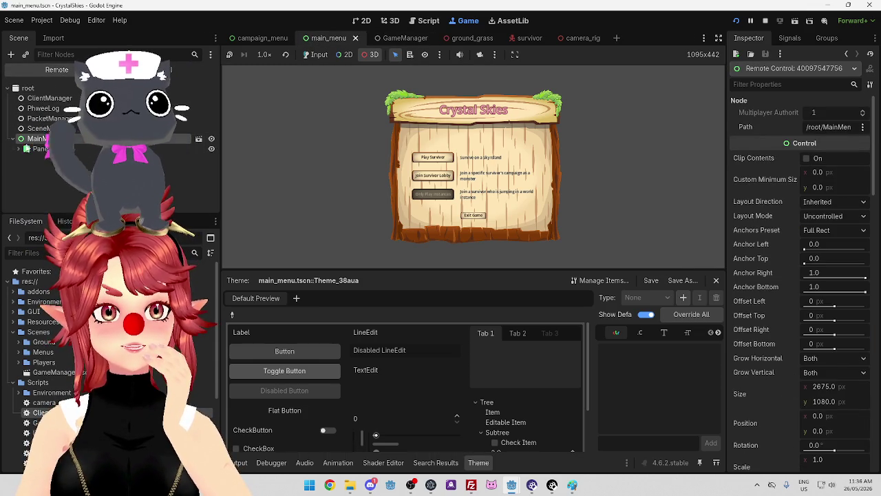
{"action": "left_click", "coordinate": [18, 149]}
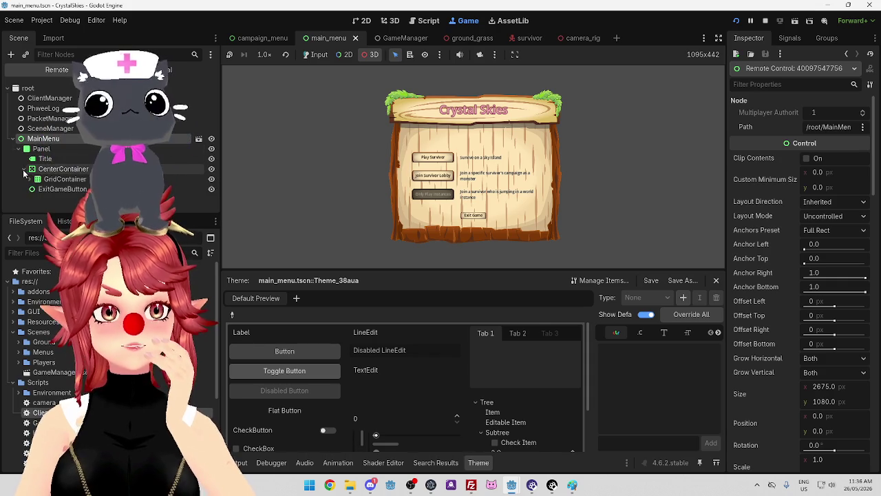
{"action": "left_click", "coordinate": [24, 169]}
{"action": "left_click", "coordinate": [19, 148]}
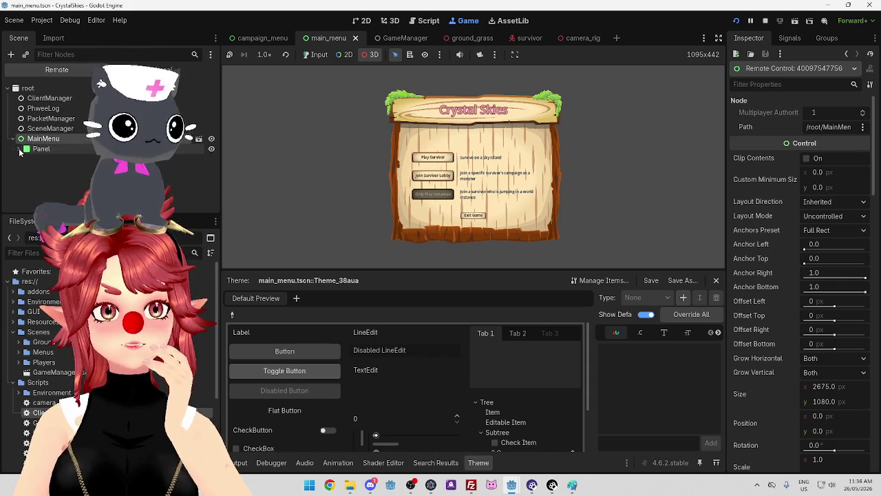
{"action": "left_click", "coordinate": [19, 149]}
{"action": "left_click", "coordinate": [42, 148]}
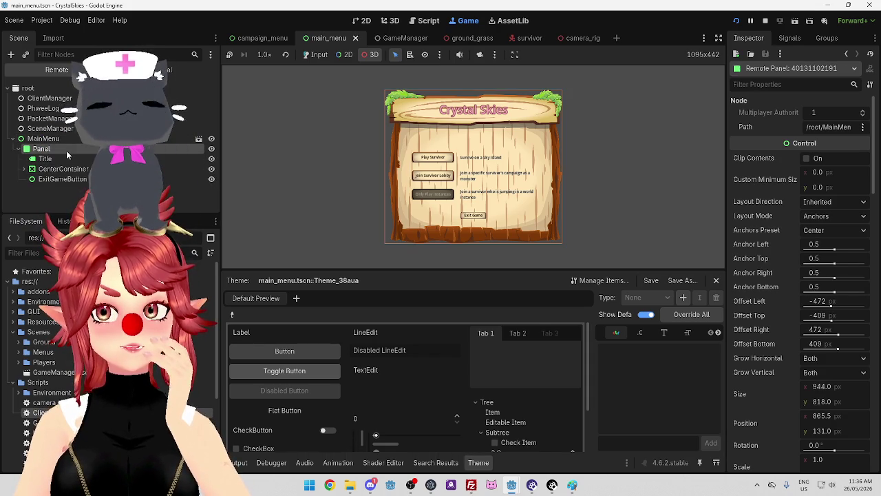
{"action": "scroll", "coordinate": [774, 322], "scroll_direction": "down", "scroll_amount": 10}
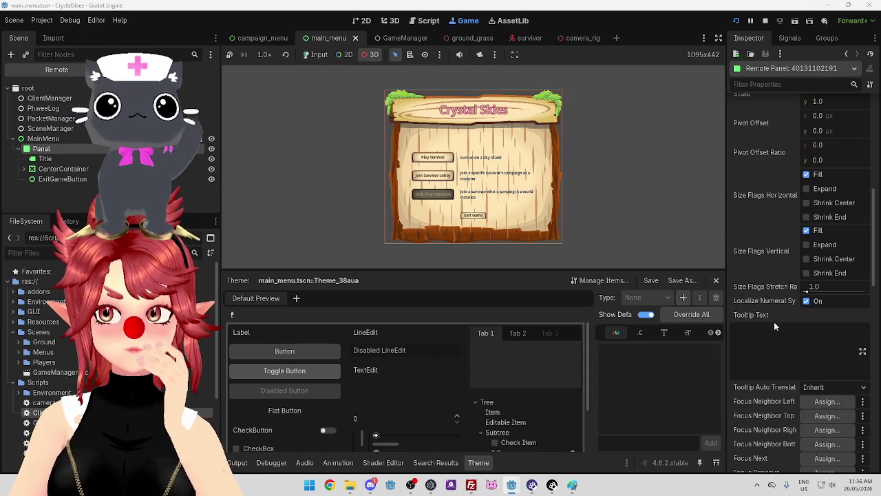
{"action": "scroll", "coordinate": [774, 322], "scroll_direction": "down", "scroll_amount": 5}
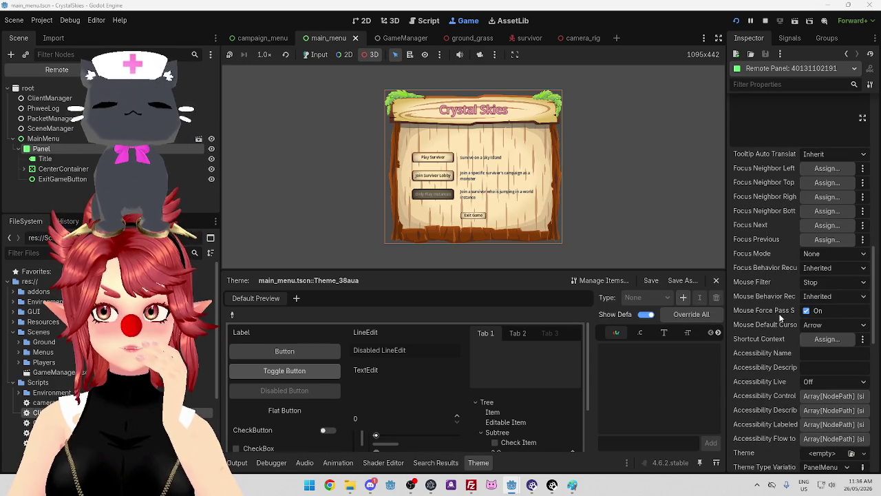
{"action": "mouse_move", "coordinate": [780, 314]}
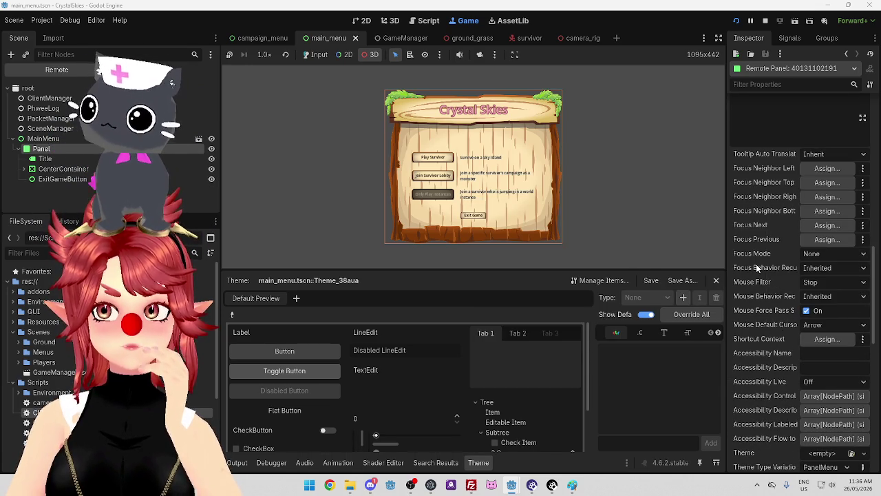
{"action": "scroll", "coordinate": [756, 267], "scroll_direction": "down", "scroll_amount": 5}
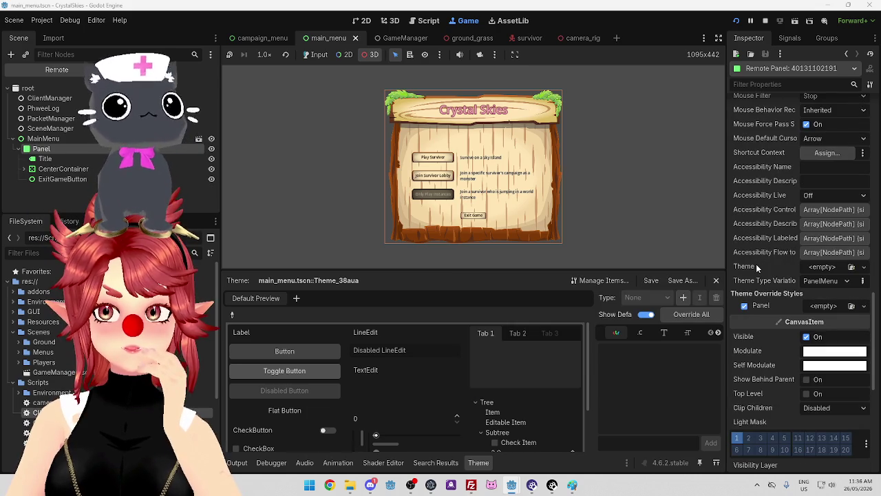
{"action": "scroll", "coordinate": [755, 267], "scroll_direction": "down", "scroll_amount": 7}
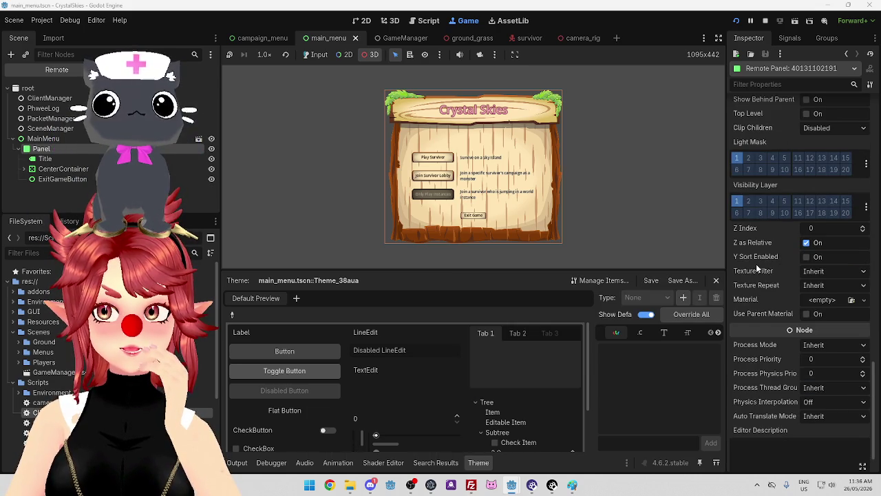
{"action": "scroll", "coordinate": [756, 268], "scroll_direction": "down", "scroll_amount": 1}
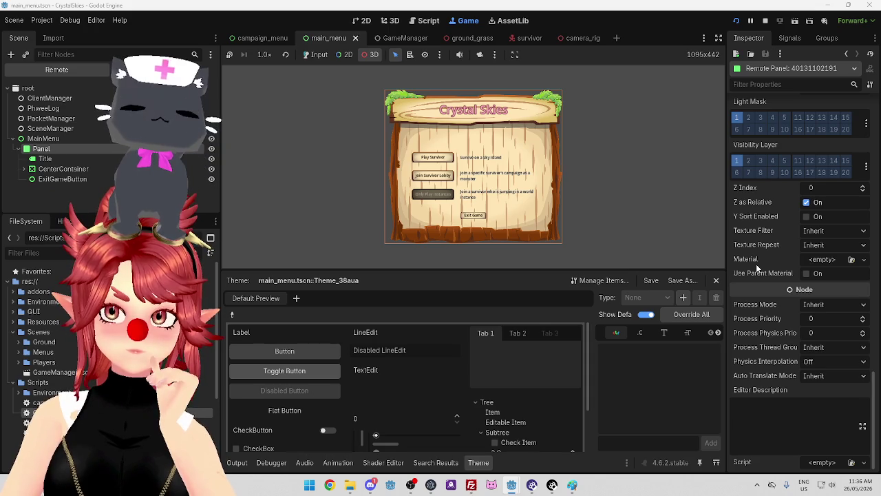
{"action": "scroll", "coordinate": [756, 268], "scroll_direction": "up", "scroll_amount": 5}
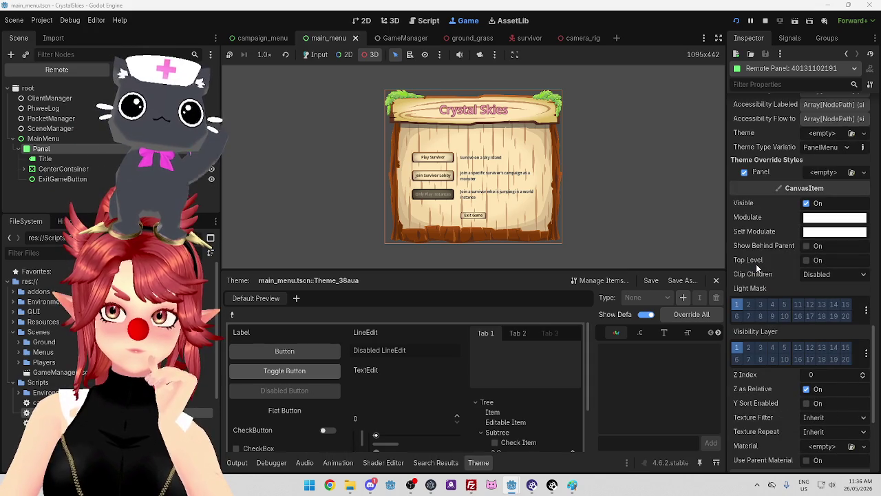
{"action": "scroll", "coordinate": [756, 267], "scroll_direction": "up", "scroll_amount": 1}
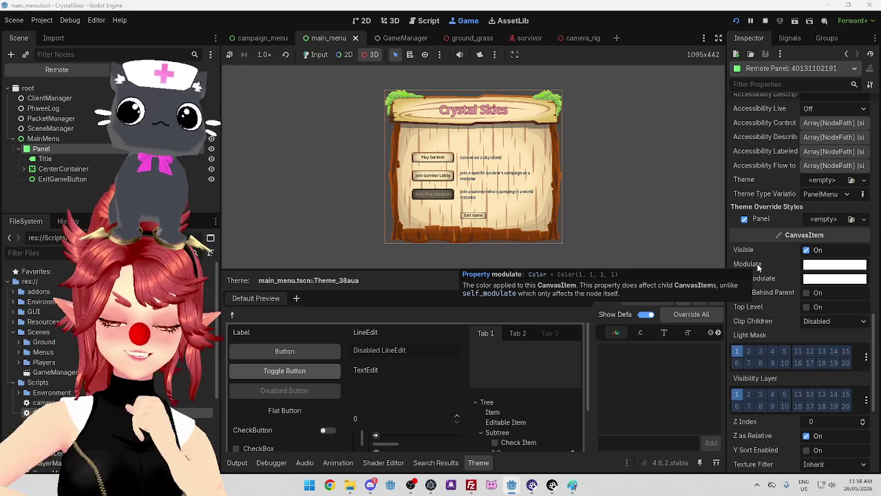
{"action": "scroll", "coordinate": [768, 262], "scroll_direction": "up", "scroll_amount": 2}
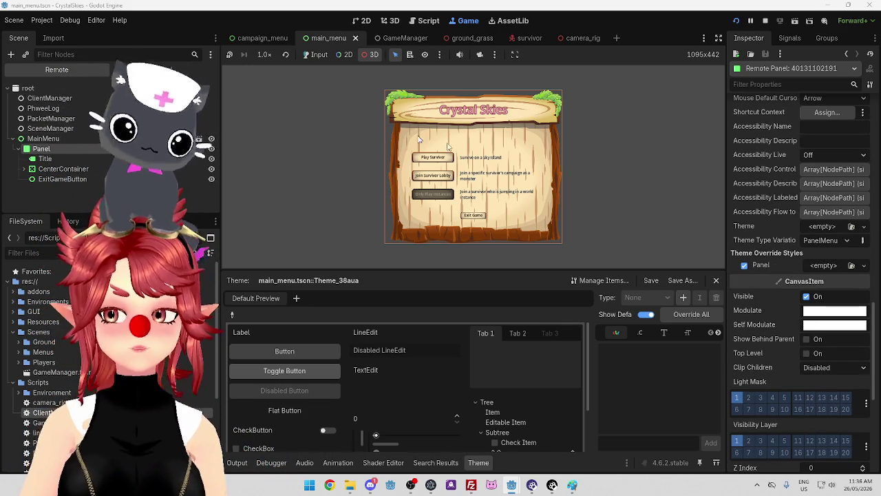
{"action": "scroll", "coordinate": [778, 220], "scroll_direction": "up", "scroll_amount": 2}
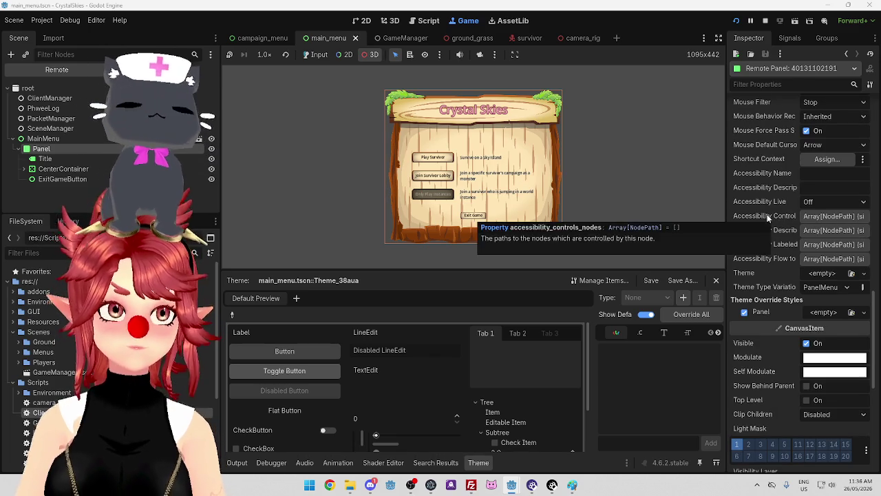
{"action": "scroll", "coordinate": [768, 218], "scroll_direction": "up", "scroll_amount": 1}
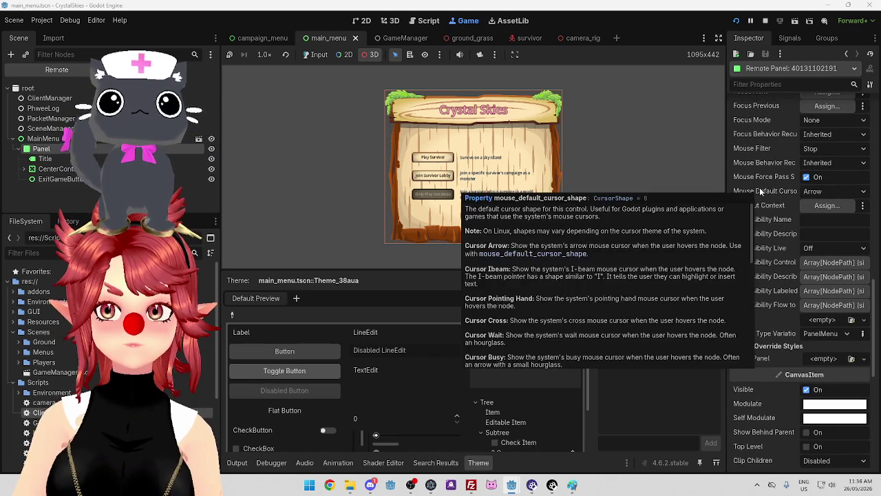
{"action": "mouse_move", "coordinate": [755, 178]}
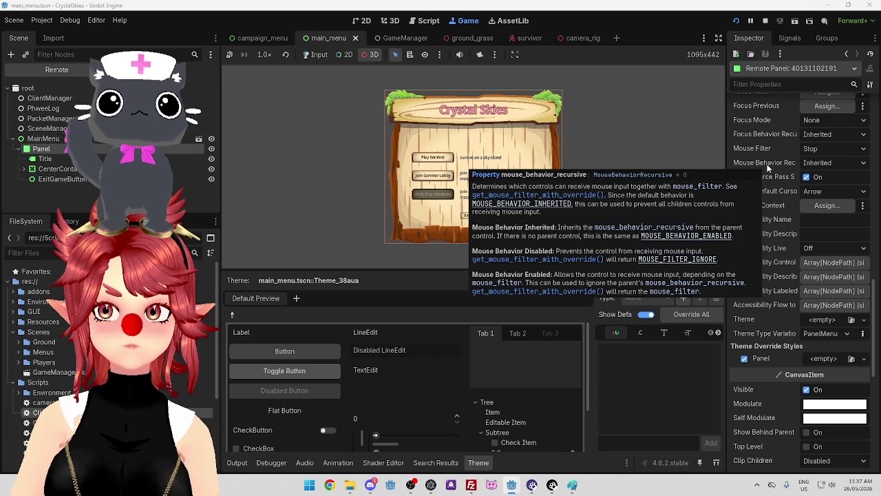
{"action": "mouse_move", "coordinate": [761, 151]}
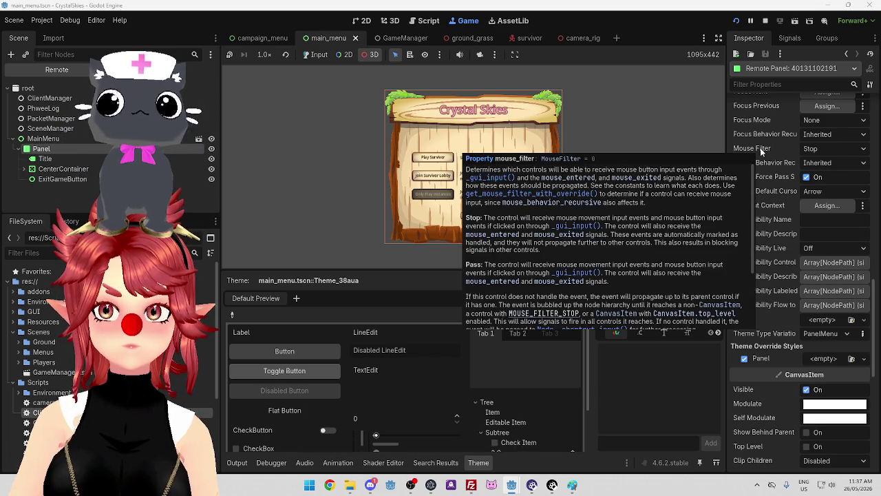
{"action": "left_click", "coordinate": [864, 150]}
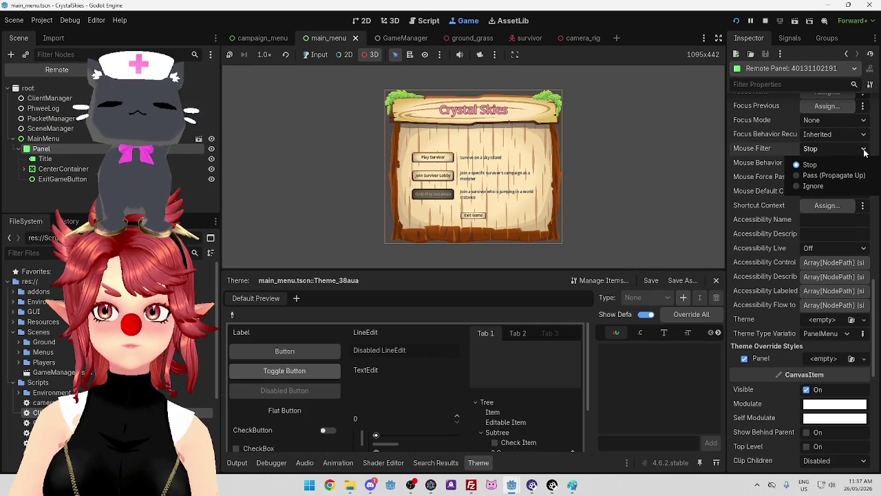
{"action": "left_click", "coordinate": [771, 153]}
{"action": "mouse_move", "coordinate": [747, 152]}
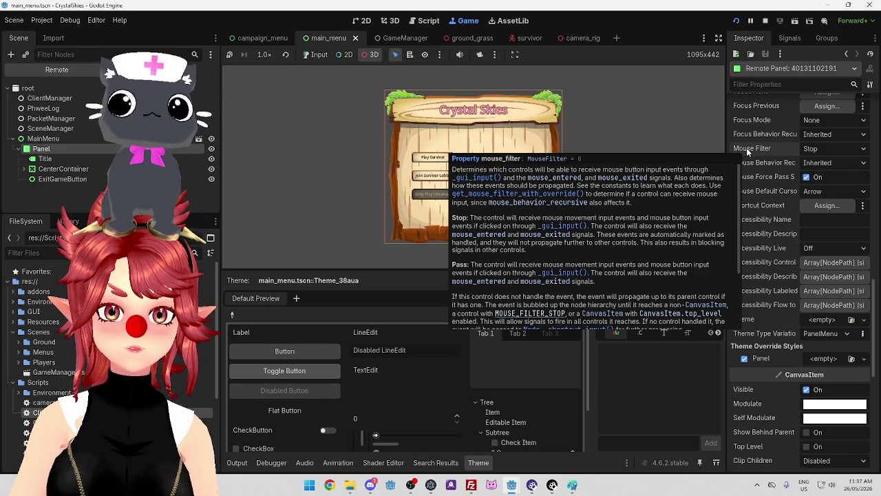
{"action": "scroll", "coordinate": [611, 283], "scroll_direction": "down", "scroll_amount": 4}
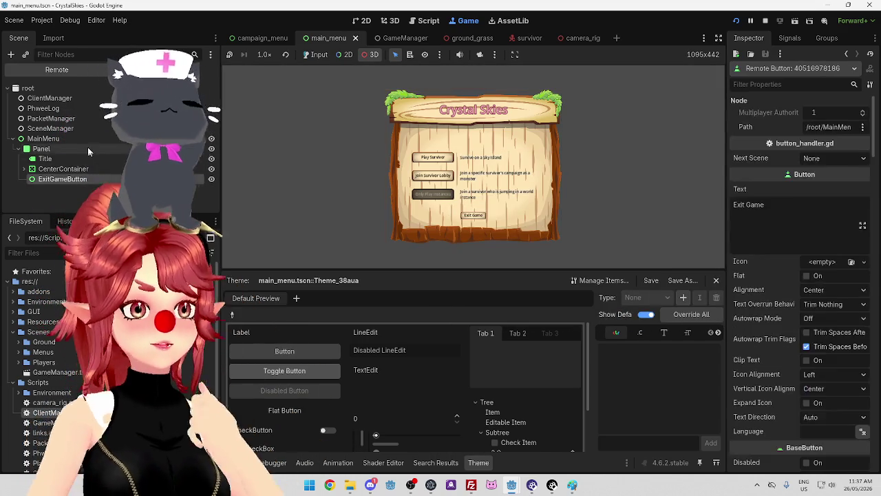
Inspect PlayButton's signals under CenterContainer in the remote tree, then return to the local MainMenu tree
{"action": "left_click", "coordinate": [381, 174]}
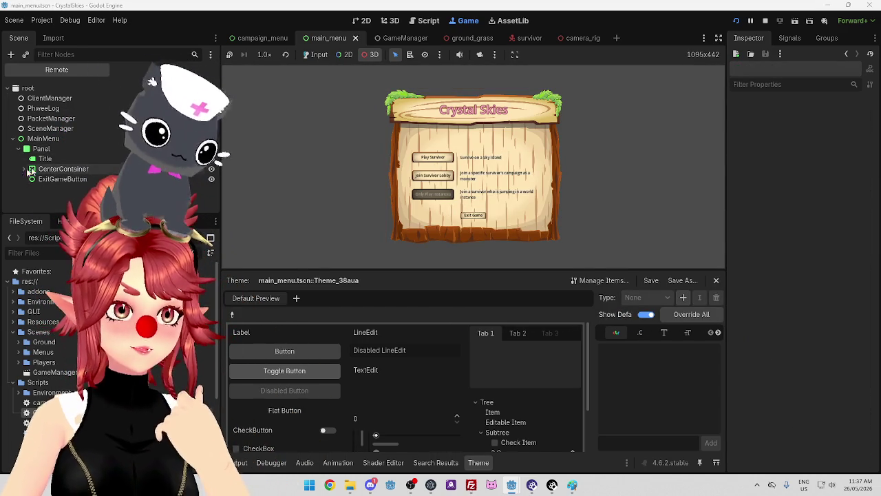
{"action": "left_click", "coordinate": [24, 169]}
{"action": "scroll", "coordinate": [48, 187], "scroll_direction": "down", "scroll_amount": 2}
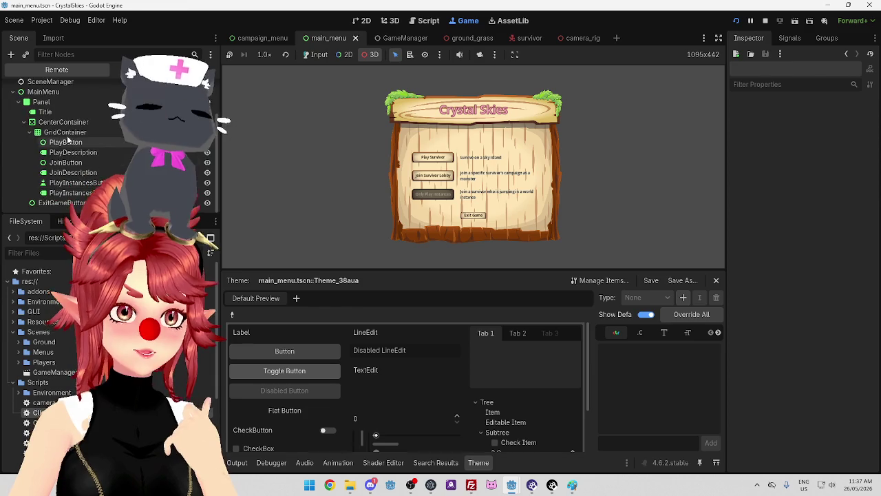
{"action": "left_click", "coordinate": [65, 142]}
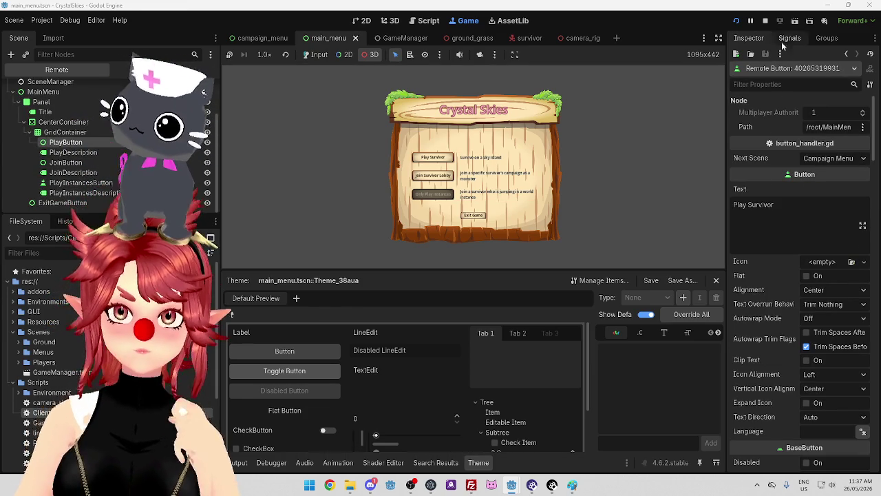
{"action": "left_click", "coordinate": [788, 39]}
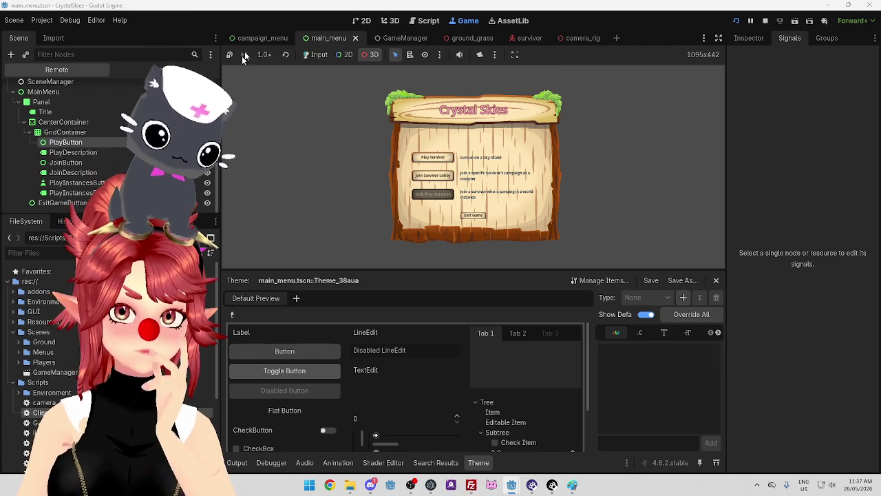
{"action": "left_click", "coordinate": [162, 70]}
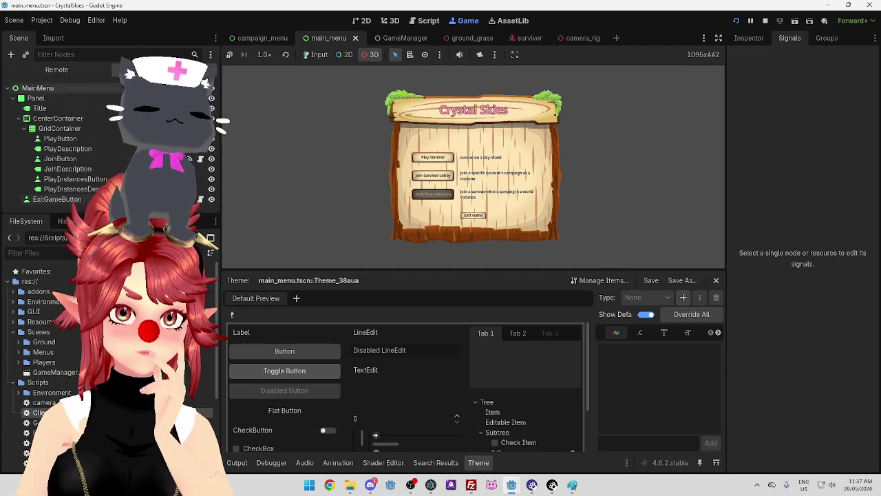
Jump from PlayButton's pressed → switch_scene connection to the method in button_handler.gd
{"action": "left_click", "coordinate": [60, 139]}
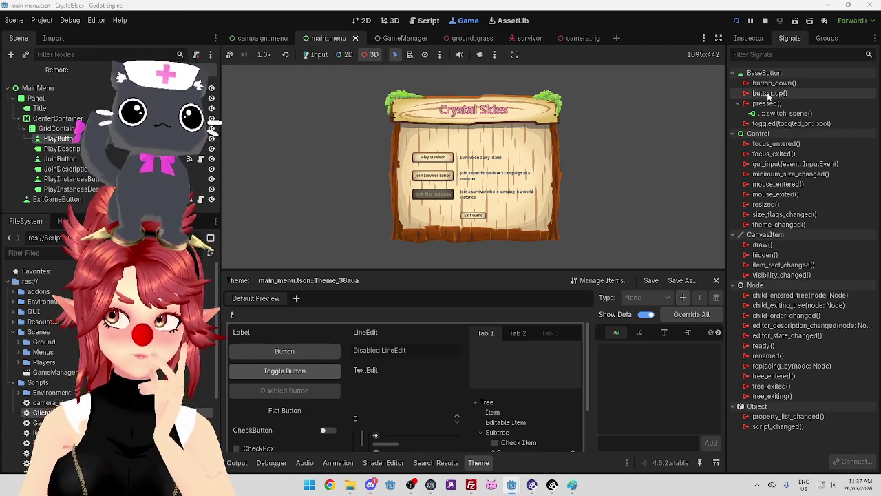
{"action": "left_click", "coordinate": [790, 114]}
{"action": "right_click", "coordinate": [790, 116]}
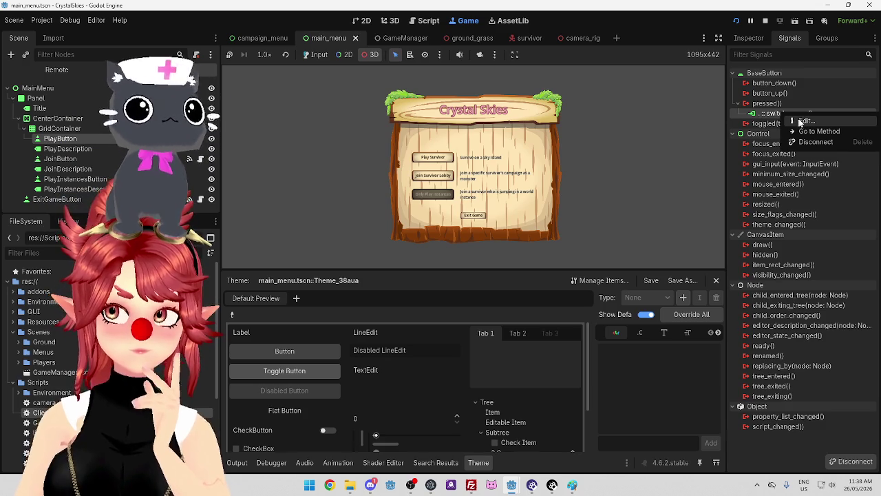
{"action": "left_click", "coordinate": [803, 120]}
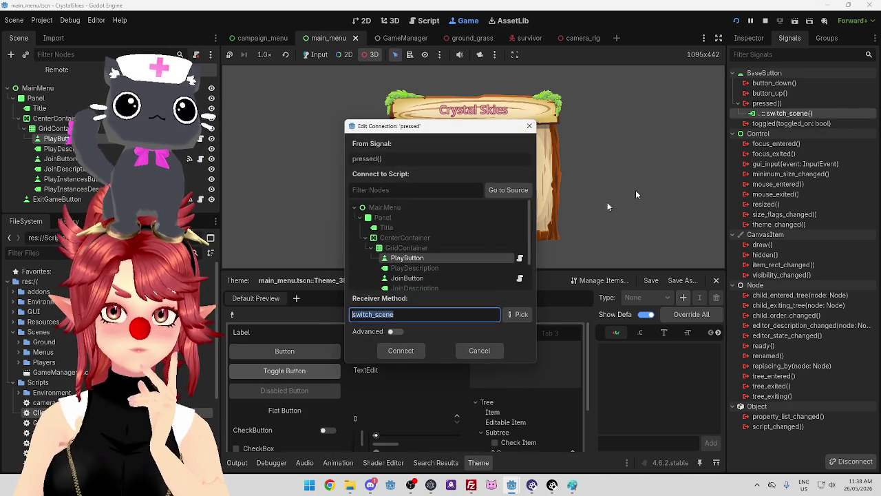
{"action": "left_click", "coordinate": [494, 350]}
{"action": "right_click", "coordinate": [793, 115]}
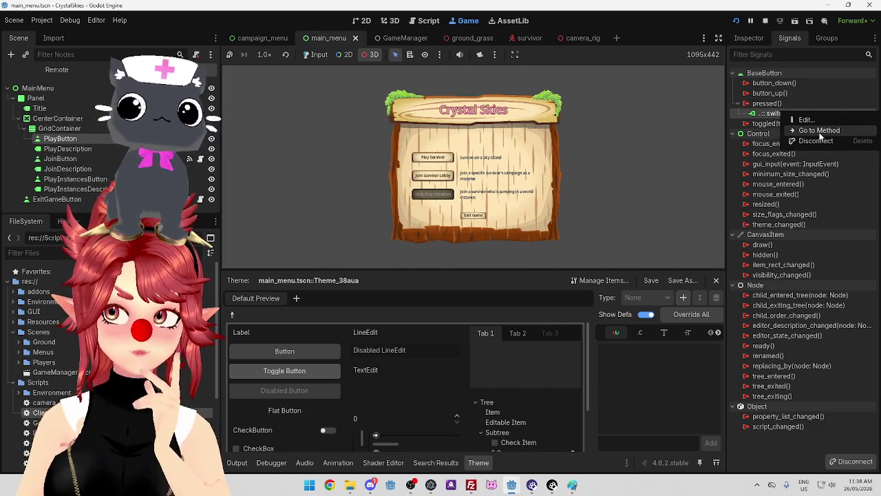
{"action": "left_click", "coordinate": [819, 131]}
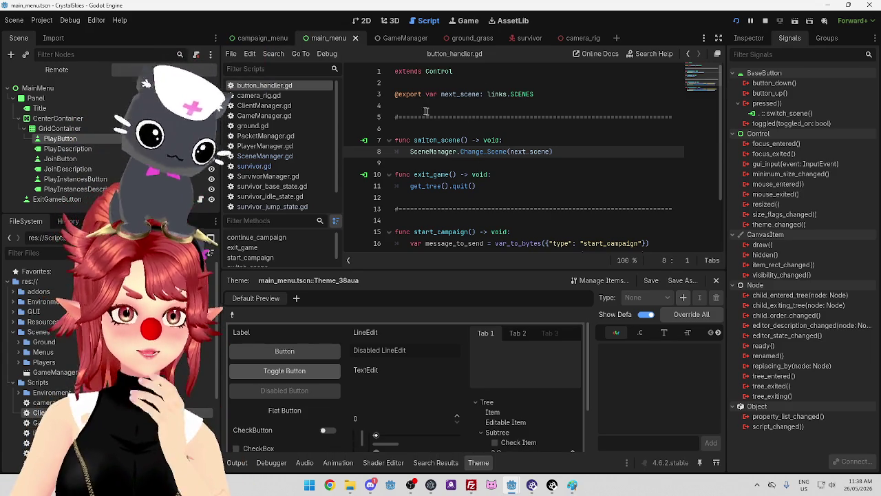
Review the project's autoload singletons in Project Settings
{"action": "left_click", "coordinate": [42, 20]}
{"action": "left_click", "coordinate": [52, 35]}
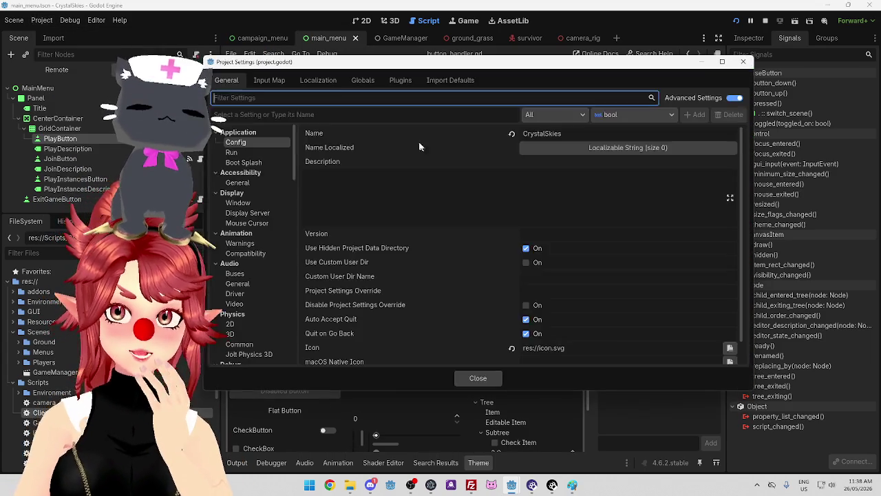
{"action": "left_click", "coordinate": [362, 80]}
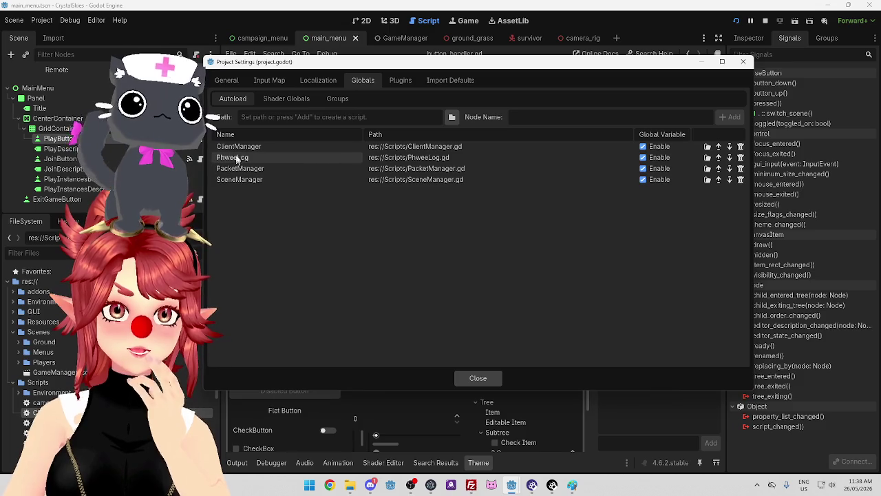
{"action": "left_click", "coordinate": [478, 378]}
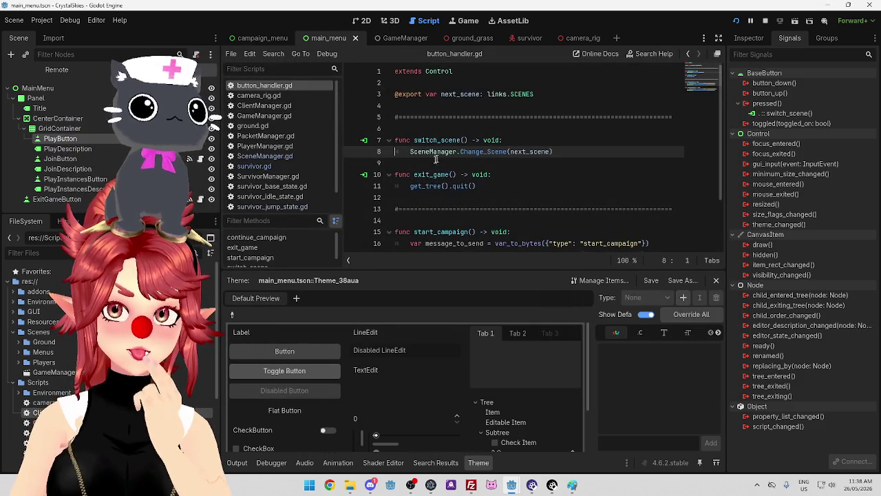
Inspect the running game's remote scene tree from main_menu, then stop the game
{"action": "left_click", "coordinate": [261, 38]}
{"action": "left_click", "coordinate": [330, 43]}
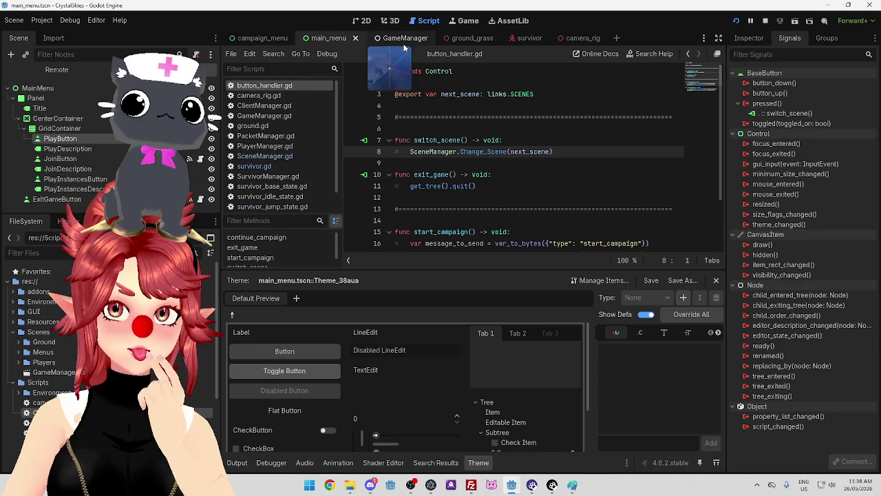
{"action": "left_click", "coordinate": [55, 71]}
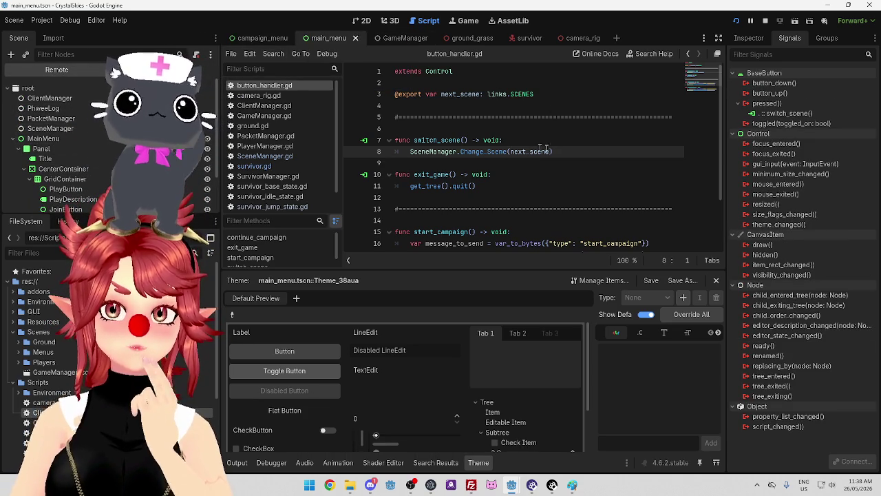
{"action": "scroll", "coordinate": [577, 153], "scroll_direction": "down", "scroll_amount": 2}
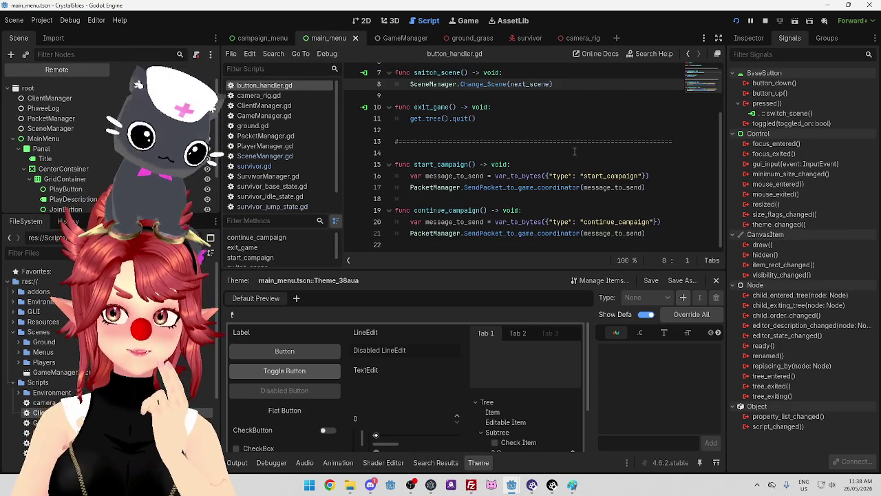
{"action": "scroll", "coordinate": [572, 150], "scroll_direction": "up", "scroll_amount": 2}
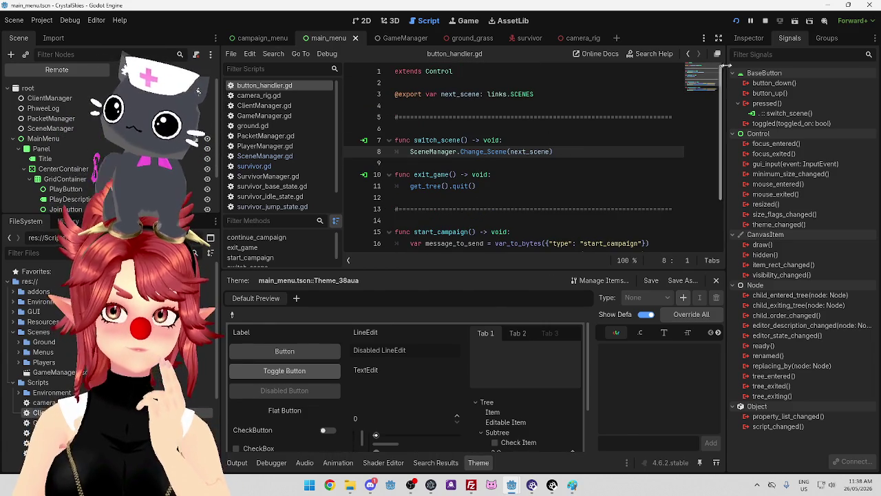
{"action": "left_click", "coordinate": [765, 22]}
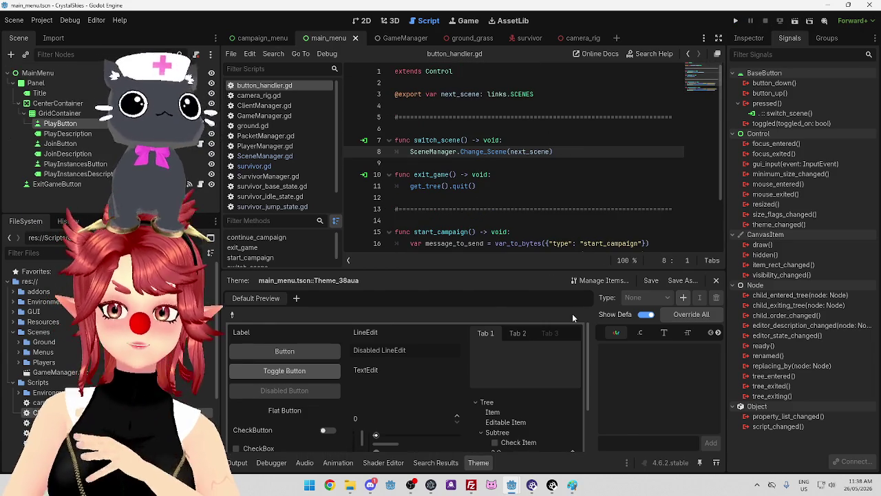
Check the survivor server editor window, then return to the main menu project
{"action": "mouse_move", "coordinate": [511, 485]}
{"action": "left_click", "coordinate": [558, 440]}
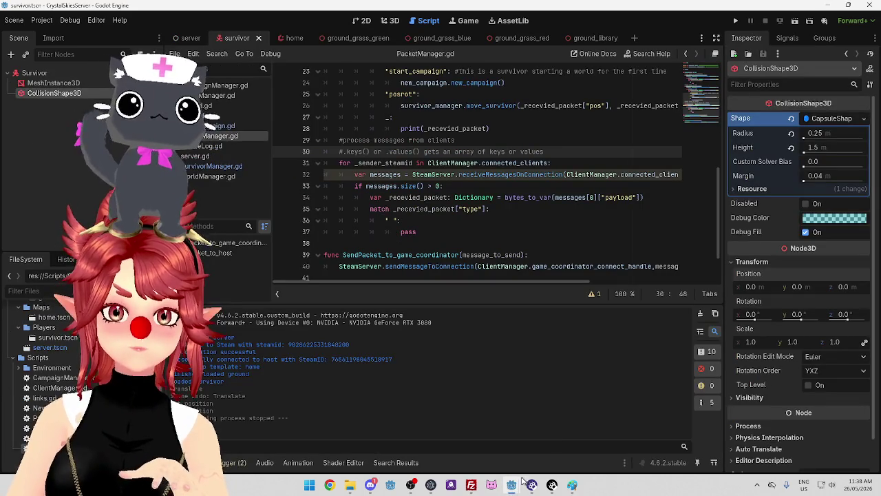
{"action": "left_click", "coordinate": [475, 440]}
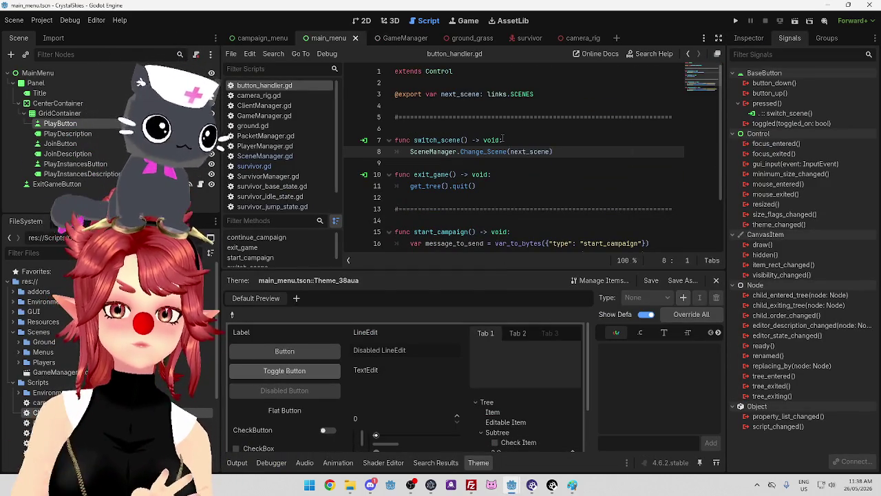
Enable 'Make Game Workspace Floating on Next Play' and launch the game
{"action": "left_click", "coordinate": [468, 21]}
{"action": "left_click", "coordinate": [514, 54]}
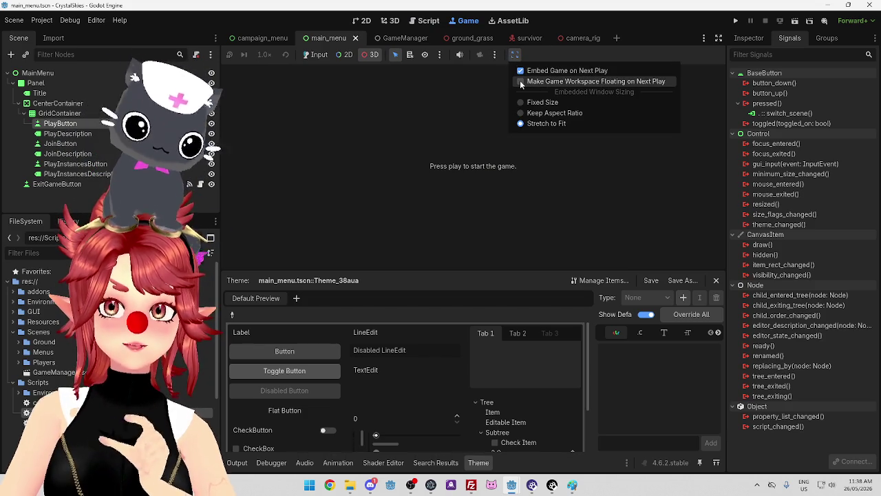
{"action": "left_click", "coordinate": [521, 82]}
{"action": "left_click", "coordinate": [735, 21]}
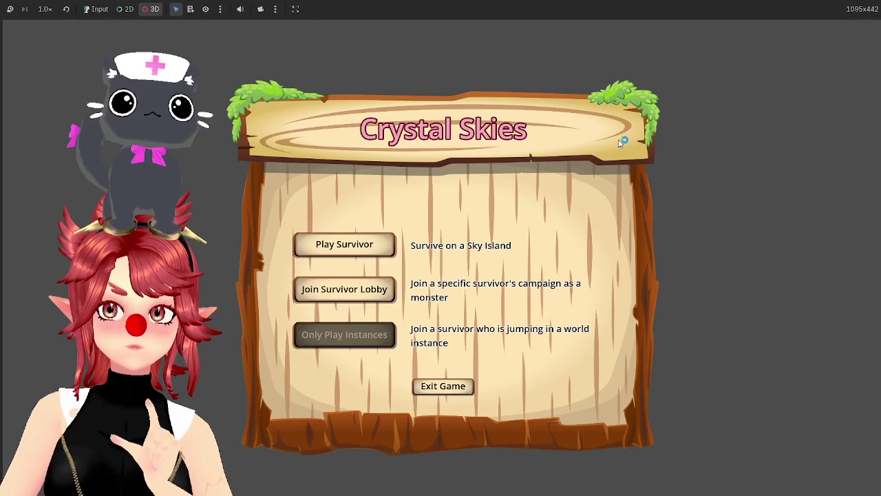
Look over the in-game camera and selection options, then close the game window
{"action": "left_click", "coordinate": [276, 9]}
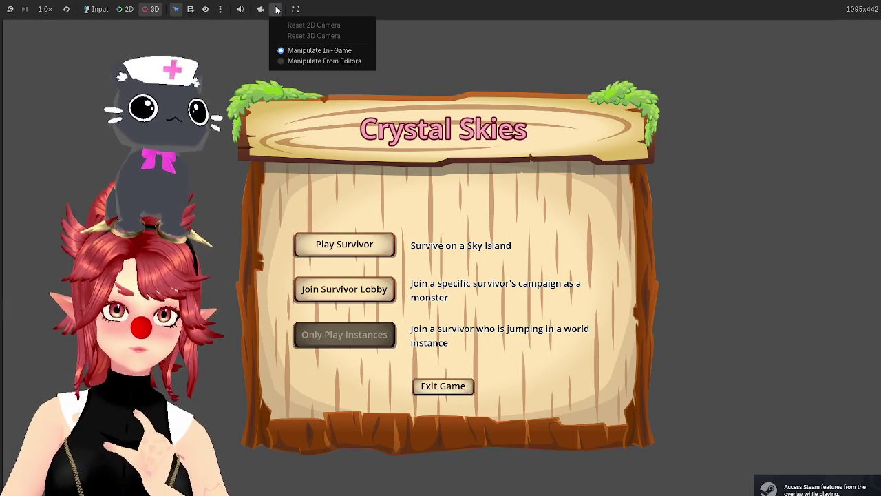
{"action": "left_click", "coordinate": [276, 9]}
{"action": "left_click", "coordinate": [221, 9]}
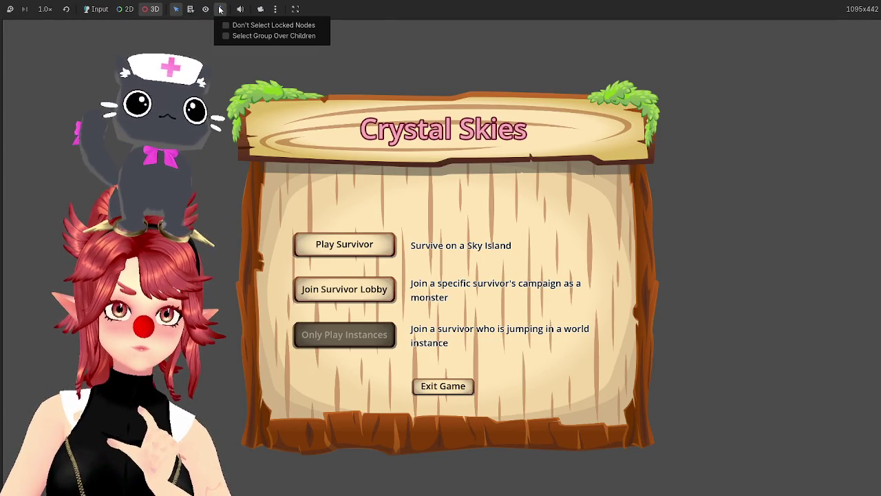
{"action": "left_click", "coordinate": [220, 9]}
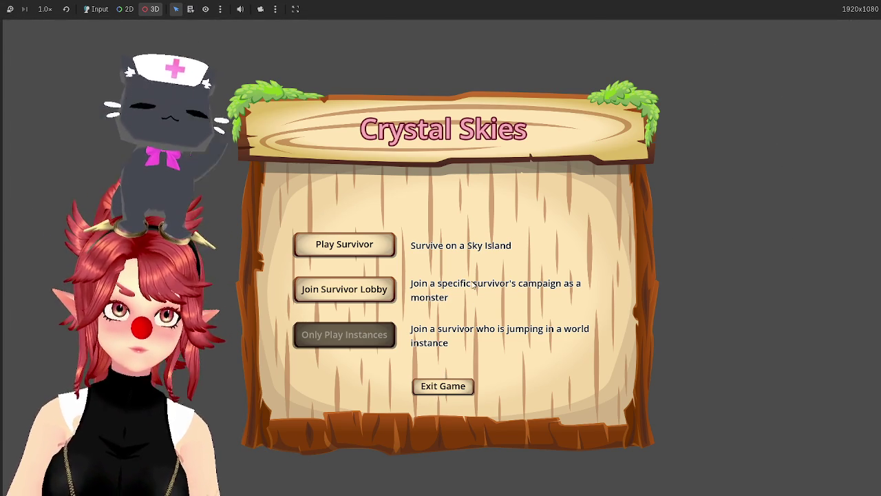
{"action": "left_click", "coordinate": [437, 389]}
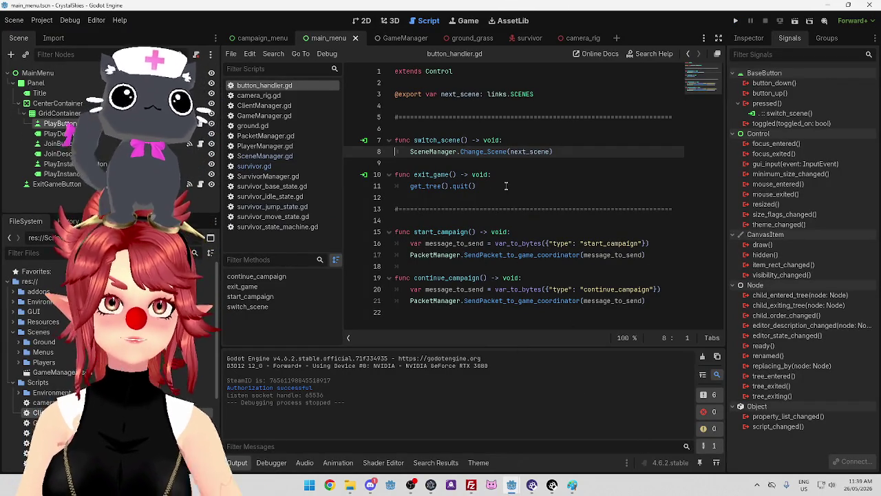
Review the Game workspace's camera and embedding options, with sizing on Stretch to Fit
{"action": "left_click", "coordinate": [468, 20]}
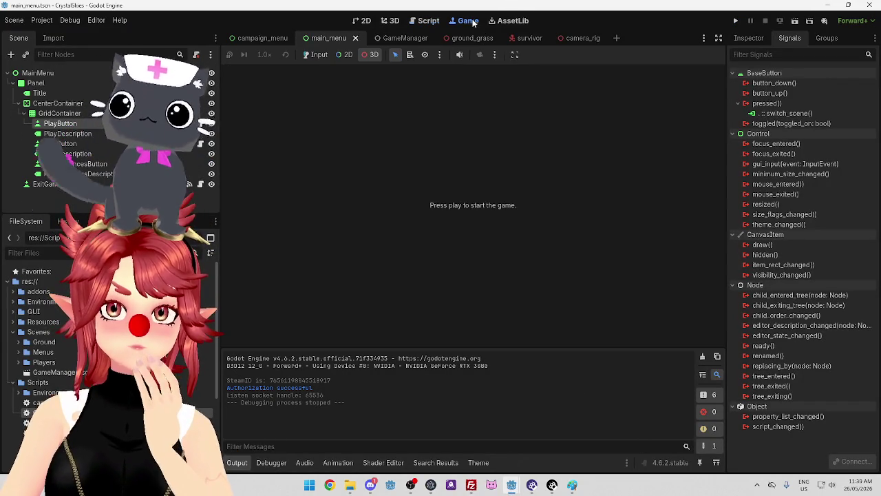
{"action": "left_click", "coordinate": [496, 55]}
{"action": "left_click", "coordinate": [515, 54]}
{"action": "left_click", "coordinate": [515, 54]}
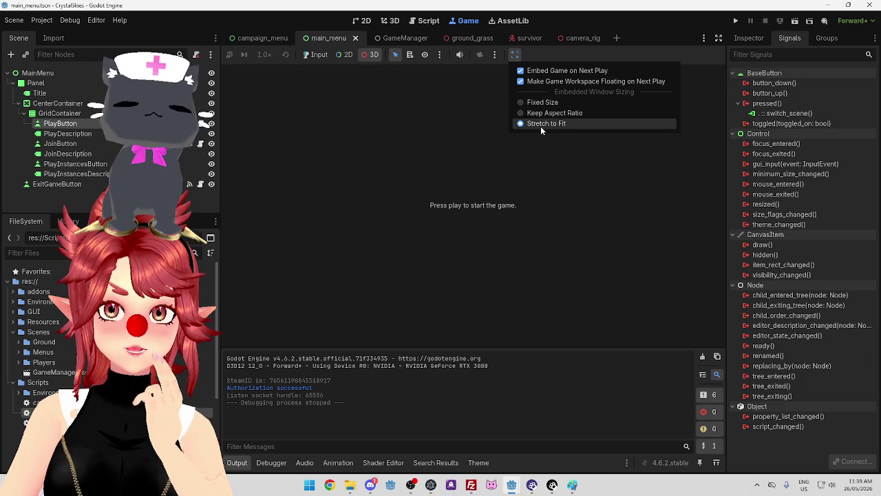
{"action": "left_click", "coordinate": [542, 102]}
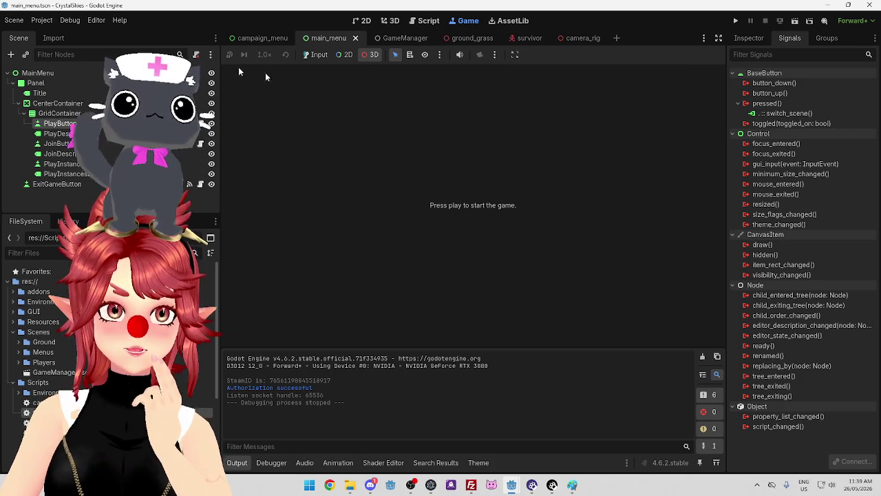
{"action": "left_click", "coordinate": [31, 20]}
Browse Project Settings from Input Map and Application sections to Display > Window
{"action": "left_click", "coordinate": [65, 34]}
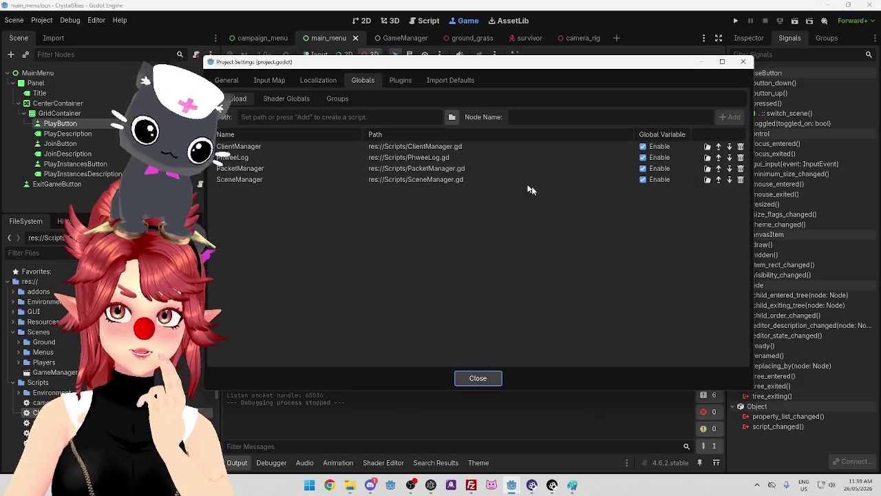
{"action": "left_click", "coordinate": [275, 82]}
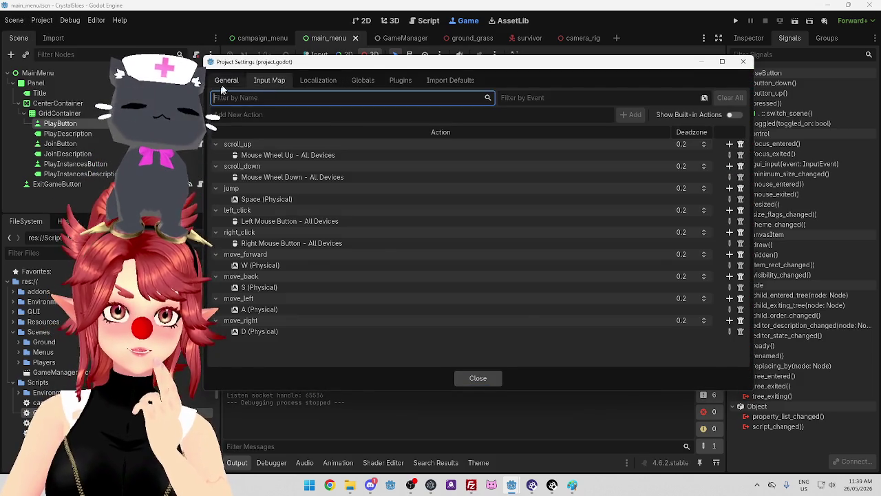
{"action": "left_click", "coordinate": [226, 81]}
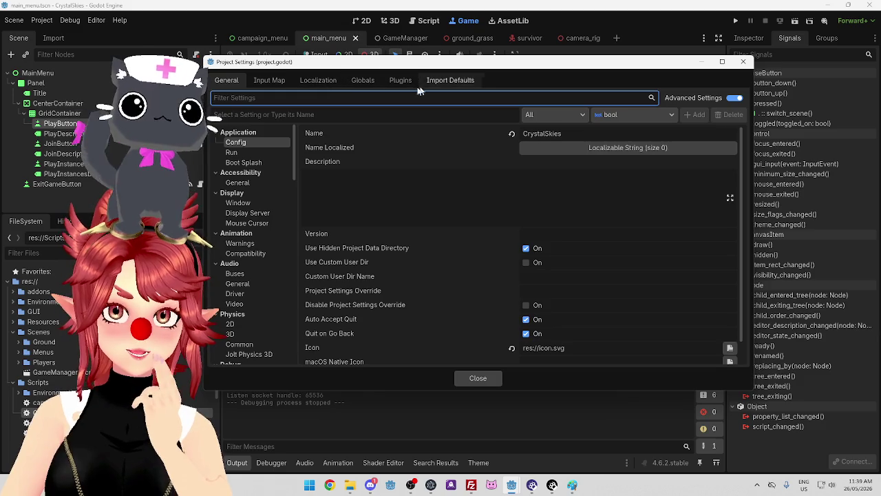
{"action": "scroll", "coordinate": [258, 169], "scroll_direction": "down", "scroll_amount": 5}
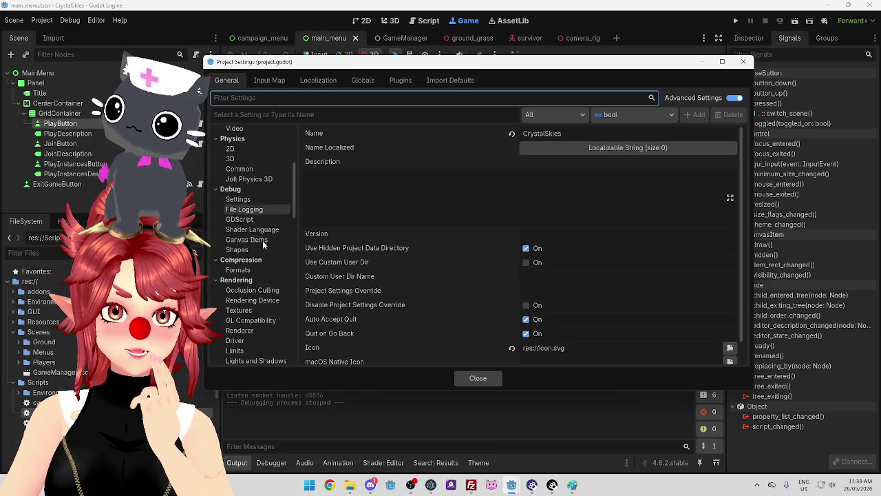
{"action": "scroll", "coordinate": [262, 241], "scroll_direction": "up", "scroll_amount": 5}
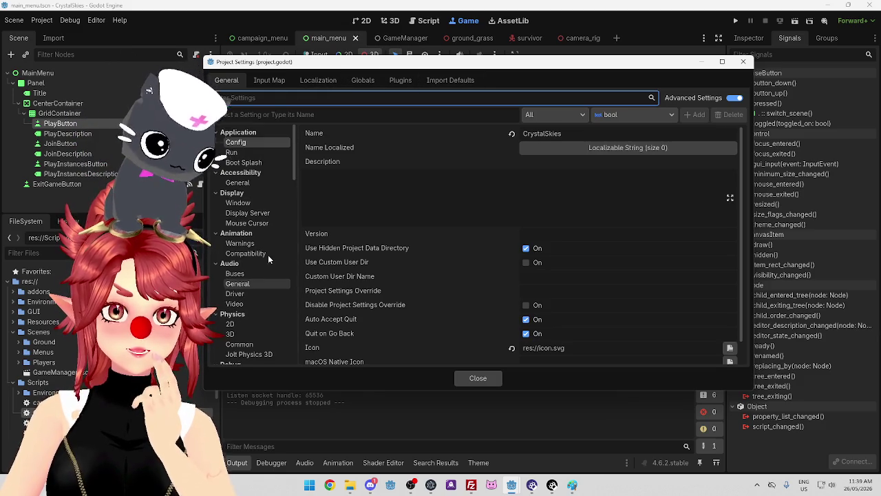
{"action": "left_click", "coordinate": [252, 153]}
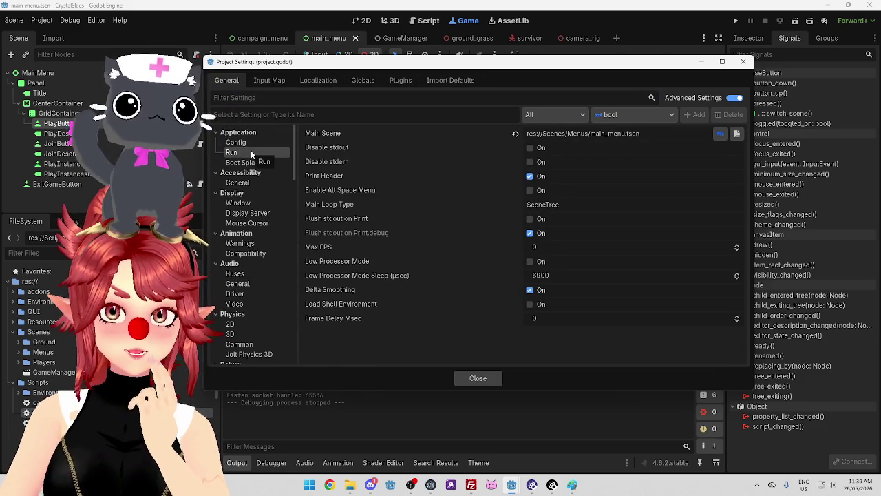
{"action": "scroll", "coordinate": [251, 159], "scroll_direction": "down", "scroll_amount": 1}
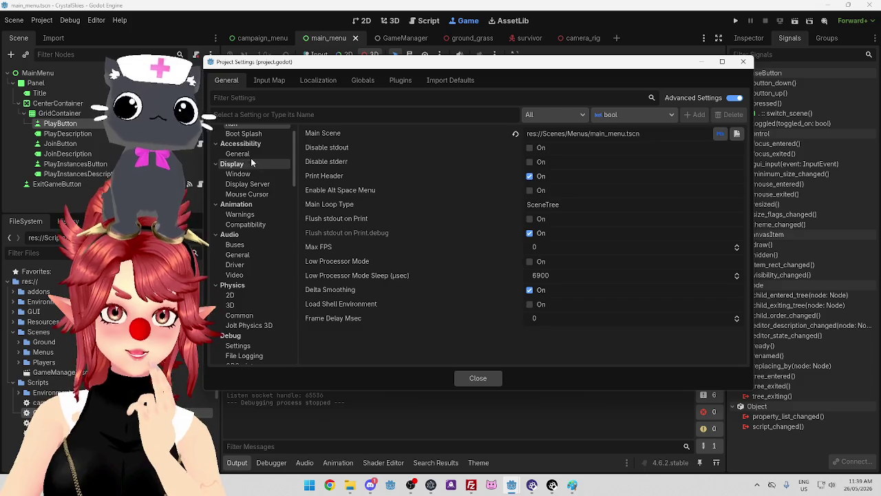
{"action": "left_click", "coordinate": [251, 154]}
{"action": "left_click", "coordinate": [241, 173]}
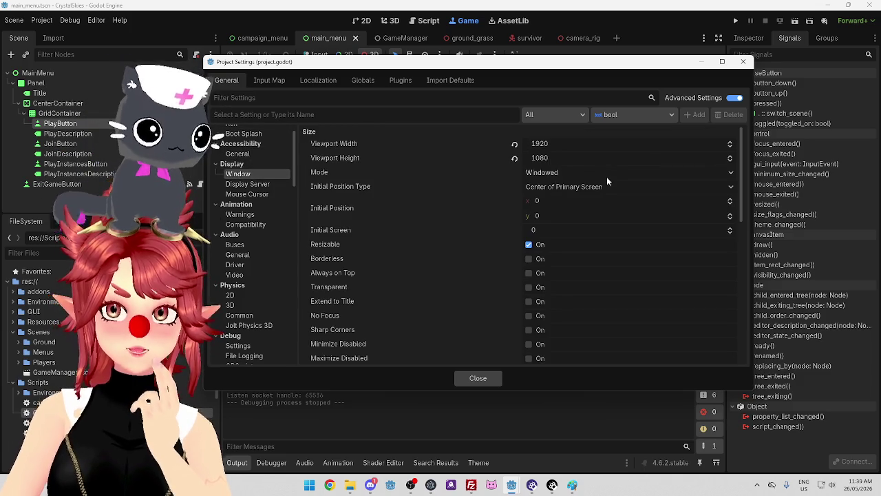
Keep Windowed mode and Center of Primary Screen, reading the 1920×1080 window size setting tooltips
{"action": "left_click", "coordinate": [572, 173]}
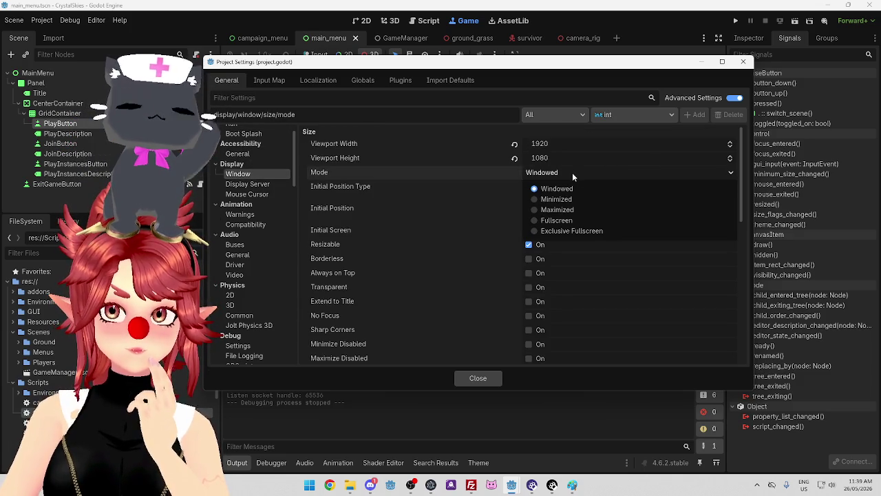
{"action": "left_click", "coordinate": [572, 172]}
{"action": "mouse_move", "coordinate": [366, 195]}
{"action": "left_click", "coordinate": [580, 188]}
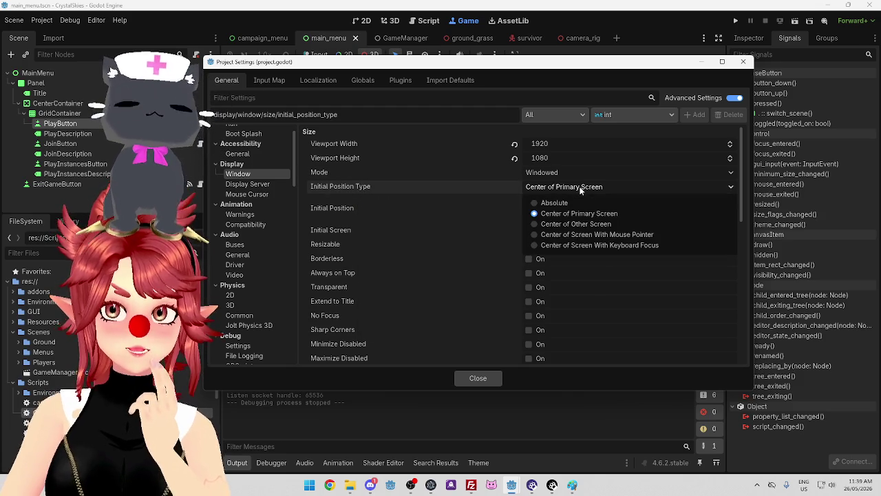
{"action": "left_click", "coordinate": [580, 190]}
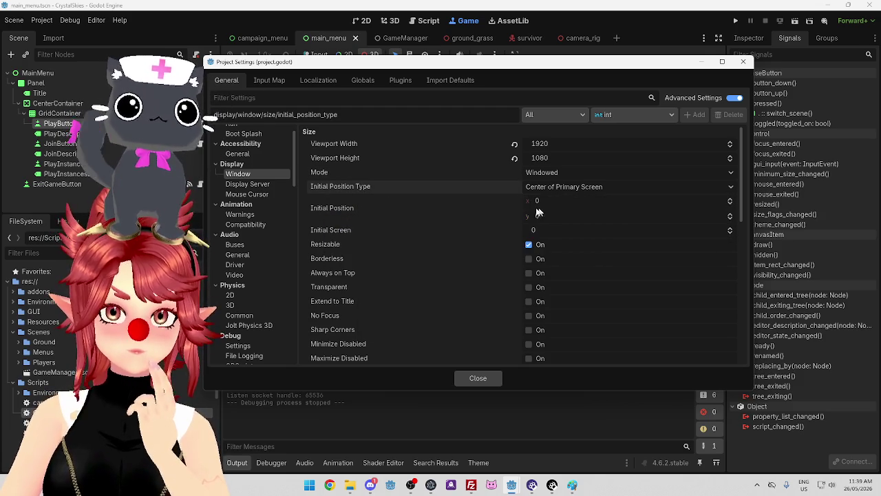
{"action": "mouse_move", "coordinate": [327, 215]}
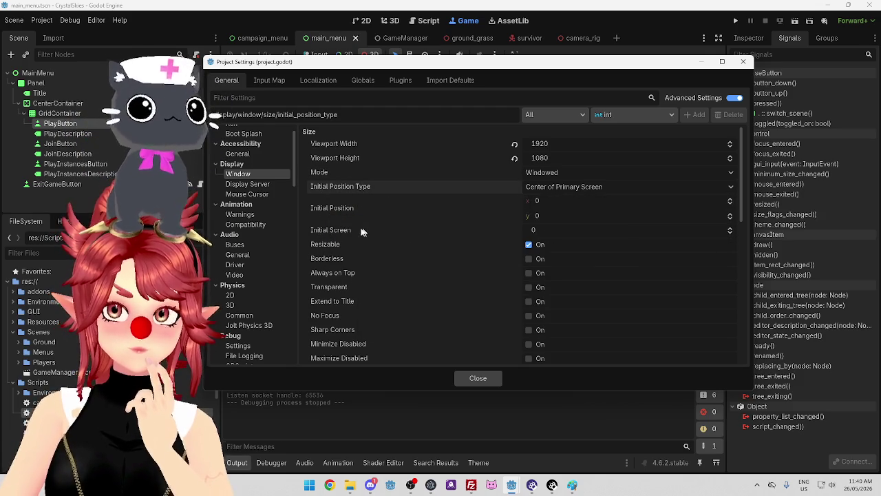
{"action": "mouse_move", "coordinate": [341, 230]}
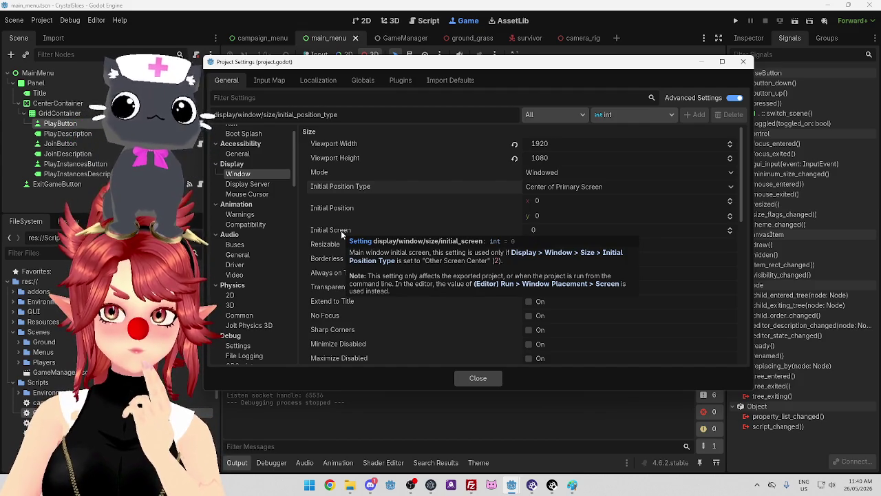
{"action": "mouse_move", "coordinate": [322, 245]}
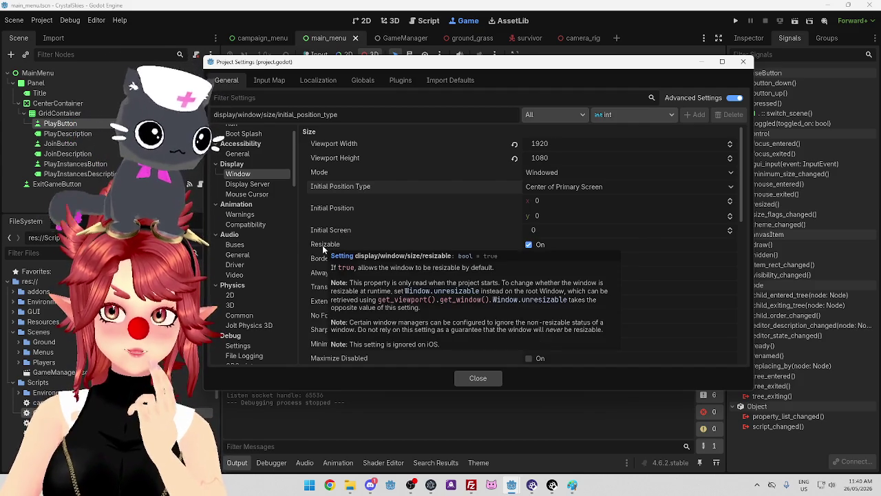
{"action": "mouse_move", "coordinate": [322, 260]}
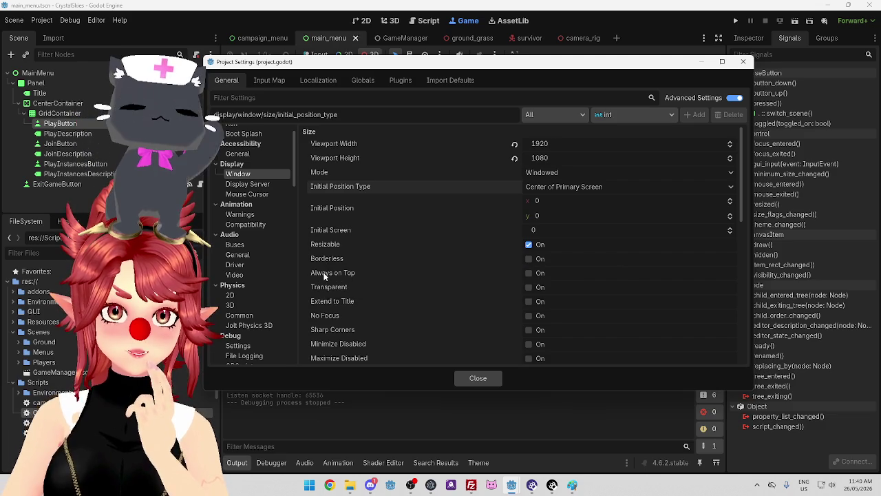
{"action": "mouse_move", "coordinate": [325, 275]}
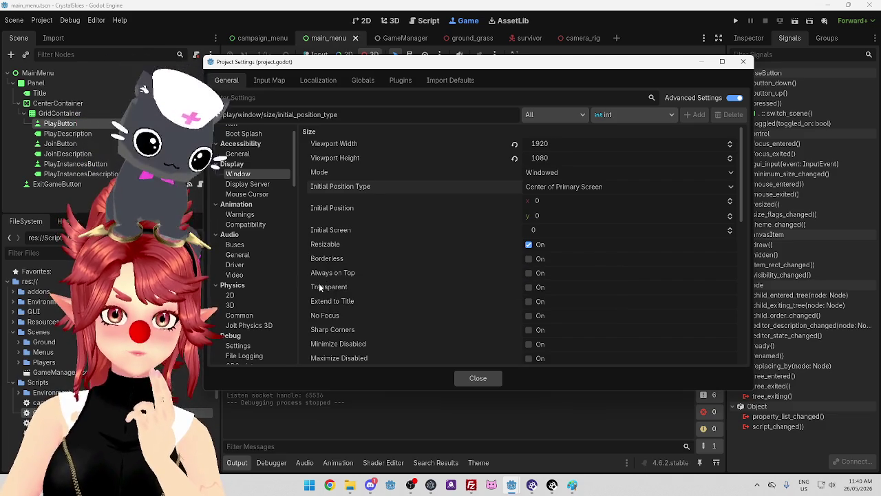
{"action": "mouse_move", "coordinate": [340, 302]}
{"action": "scroll", "coordinate": [329, 324], "scroll_direction": "down", "scroll_amount": 2}
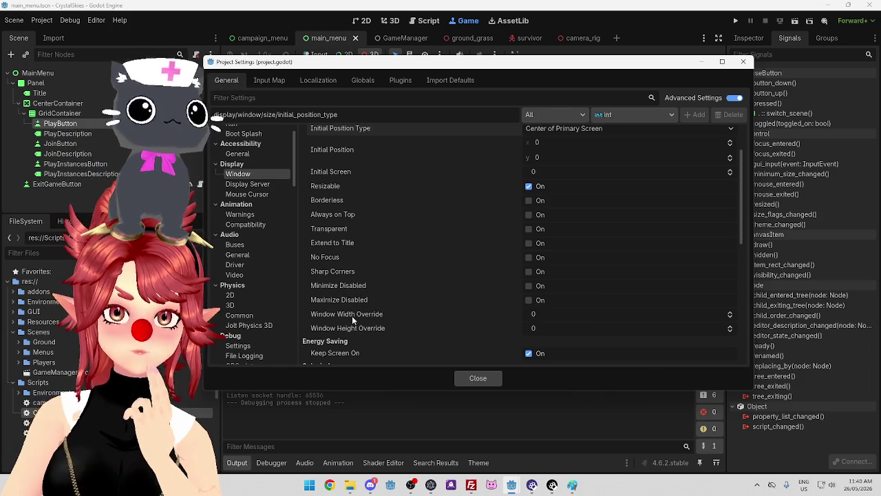
{"action": "mouse_move", "coordinate": [351, 315]}
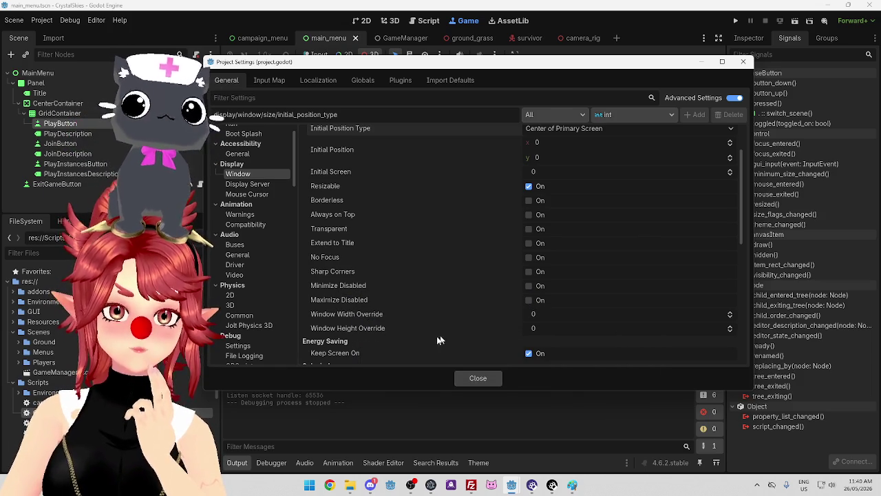
Set the window width and height overrides to 960×540, close Project Settings and run the client
{"action": "scroll", "coordinate": [413, 330], "scroll_direction": "down", "scroll_amount": 1}
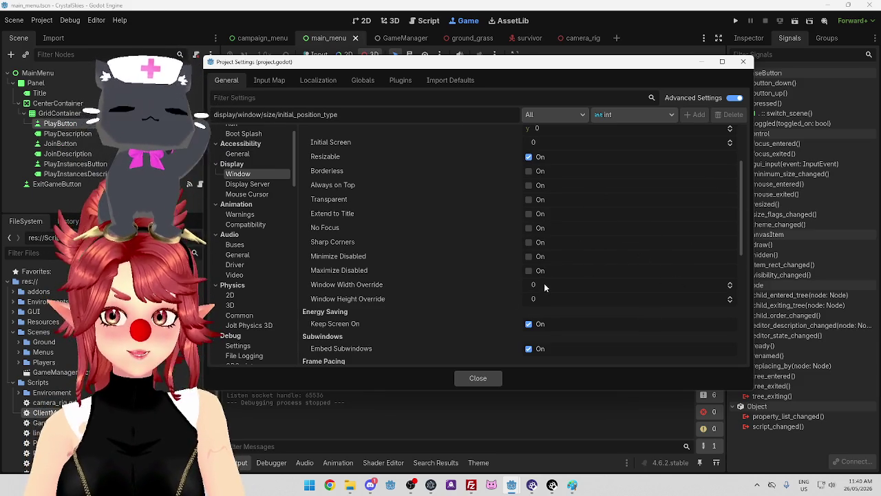
{"action": "scroll", "coordinate": [547, 283], "scroll_direction": "up", "scroll_amount": 3}
{"action": "scroll", "coordinate": [572, 280], "scroll_direction": "down", "scroll_amount": 5}
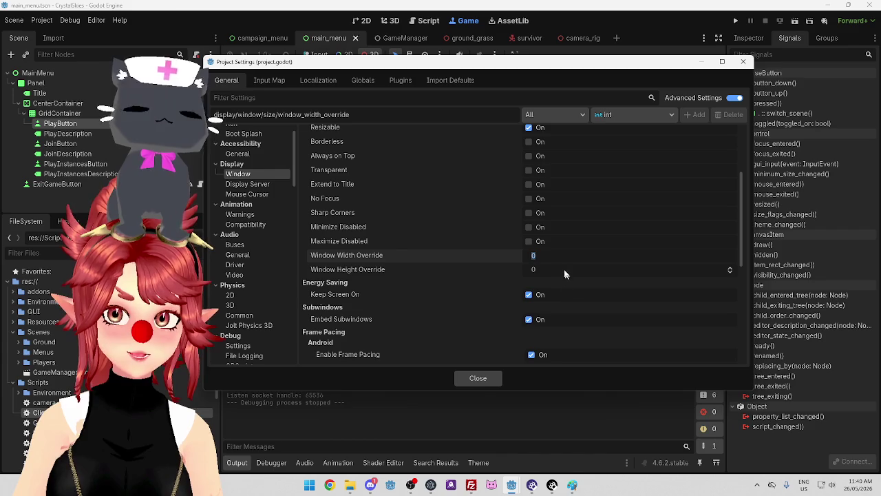
{"action": "scroll", "coordinate": [564, 256], "scroll_direction": "up", "scroll_amount": 4}
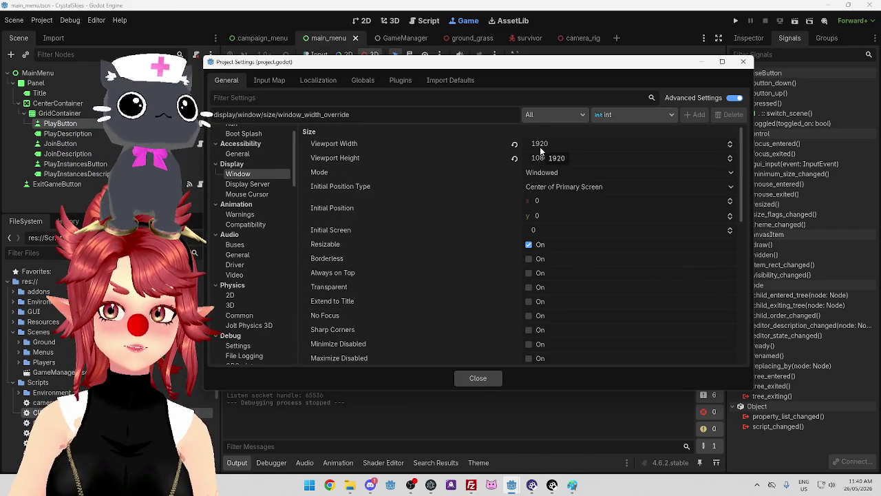
{"action": "scroll", "coordinate": [573, 283], "scroll_direction": "down", "scroll_amount": 5}
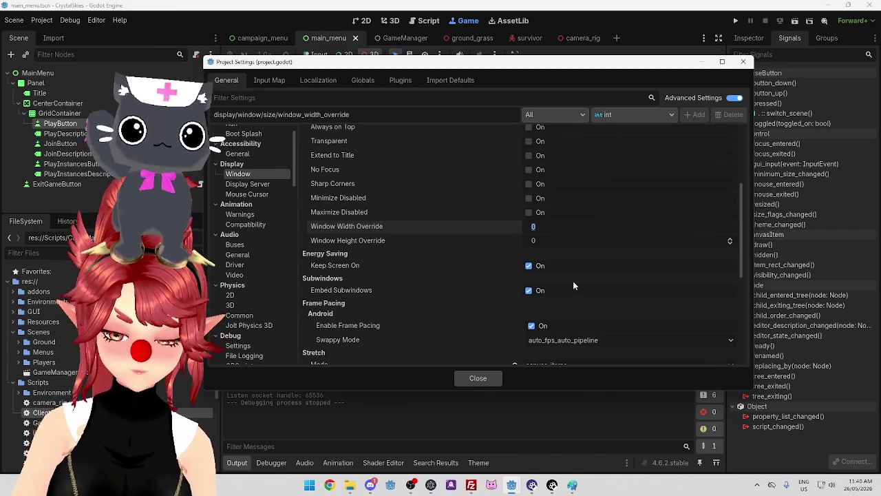
{"action": "left_click", "coordinate": [560, 241]}
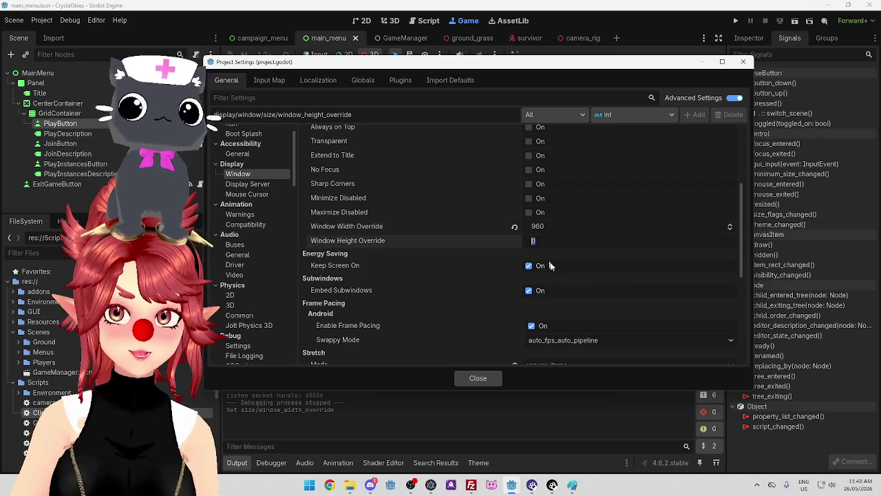
{"action": "scroll", "coordinate": [554, 273], "scroll_direction": "up", "scroll_amount": 5}
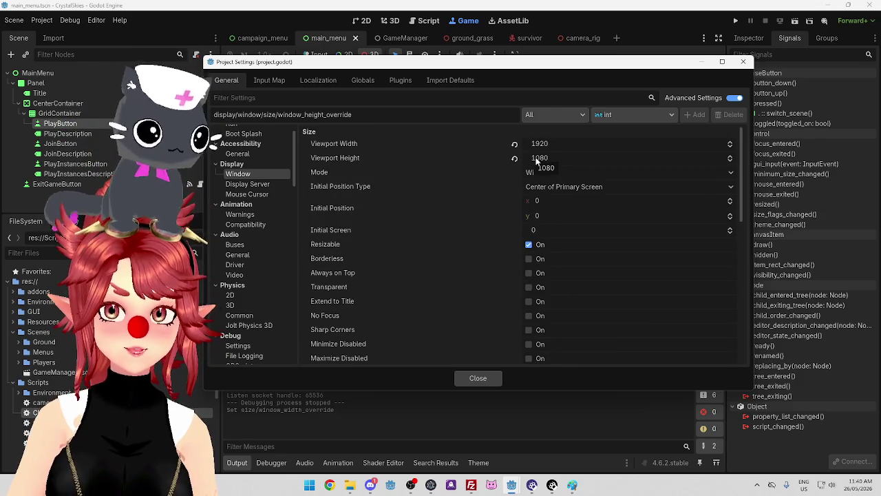
{"action": "scroll", "coordinate": [536, 161], "scroll_direction": "down", "scroll_amount": 5}
{"action": "type", "text": "540"}
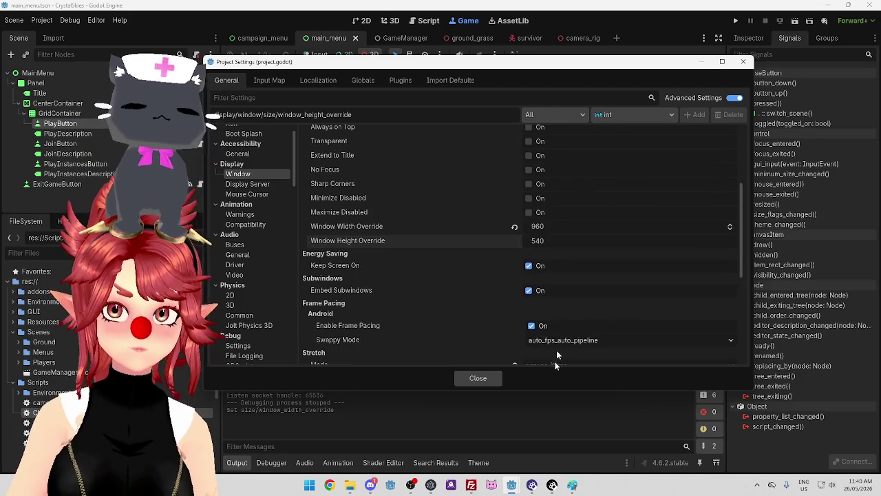
{"action": "left_click", "coordinate": [475, 379]}
{"action": "left_click", "coordinate": [735, 21]}
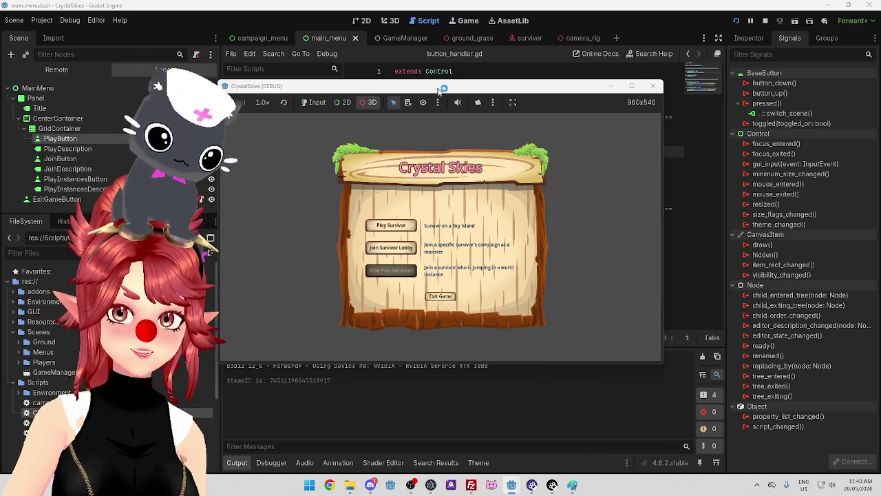
Bring the CrystalSkiesServer editor to the front and show its running game
{"action": "mouse_move", "coordinate": [510, 476]}
{"action": "left_click", "coordinate": [547, 456]}
{"action": "left_click", "coordinate": [735, 21]}
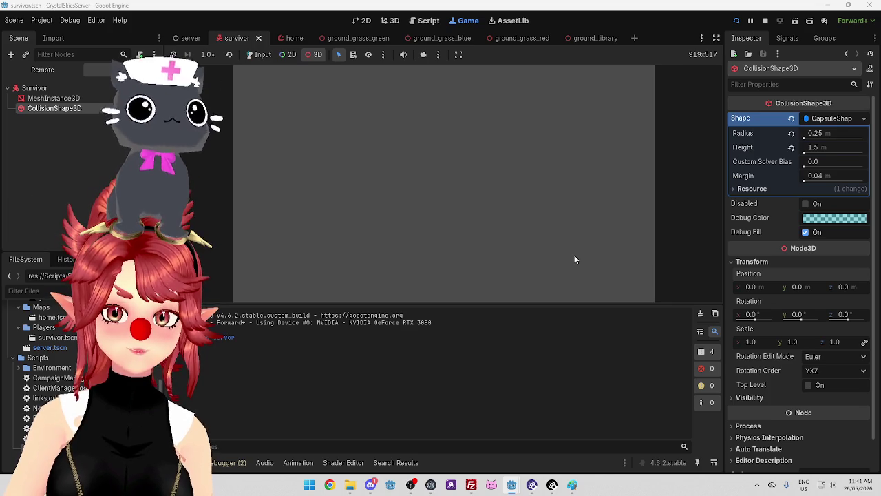
Bring the Crystal Skies debug window forward, reposition it, select the capsule and enable input
{"action": "mouse_move", "coordinate": [534, 486]}
{"action": "left_click", "coordinate": [602, 452]}
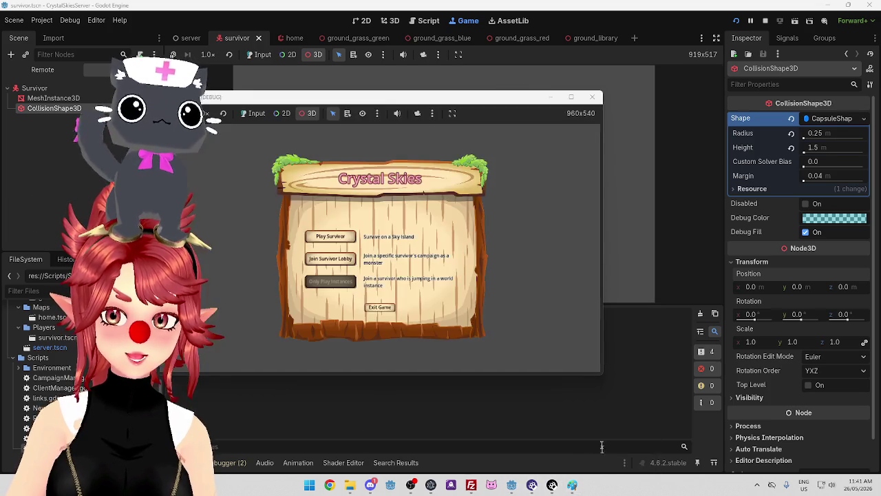
{"action": "mouse_move", "coordinate": [480, 121]}
{"action": "left_mouse_down"}
{"action": "mouse_move", "coordinate": [589, 143]}
{"action": "mouse_move", "coordinate": [648, 176]}
{"action": "mouse_move", "coordinate": [622, 202]}
{"action": "mouse_move", "coordinate": [599, 205]}
{"action": "mouse_move", "coordinate": [601, 192]}
{"action": "left_mouse_up"}
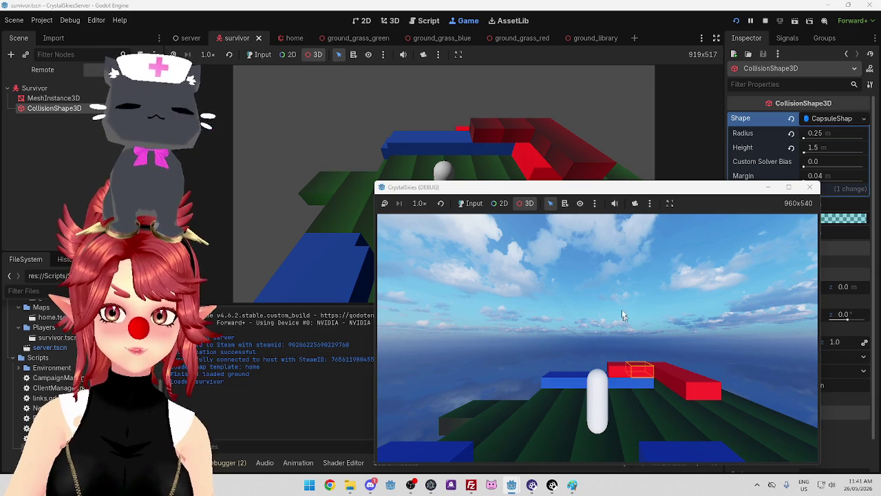
{"action": "left_click", "coordinate": [611, 426]}
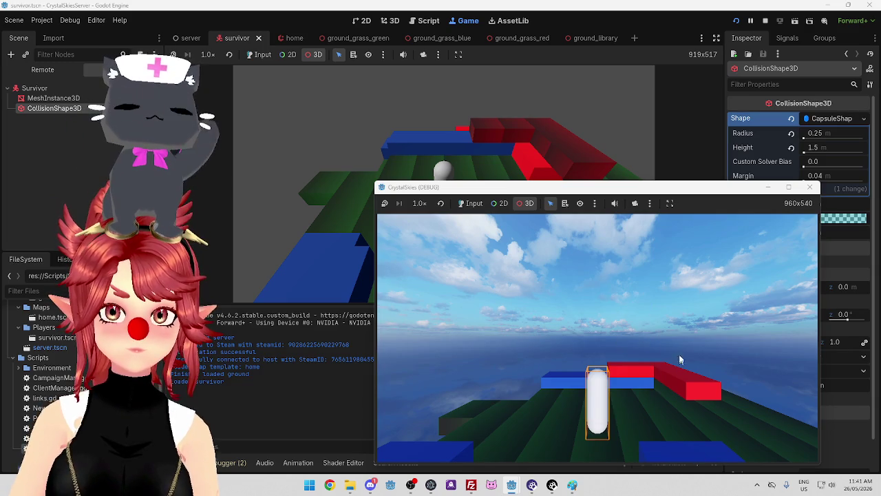
{"action": "left_click_drag", "start_coordinate": [484, 189], "coordinate": [509, 170]}
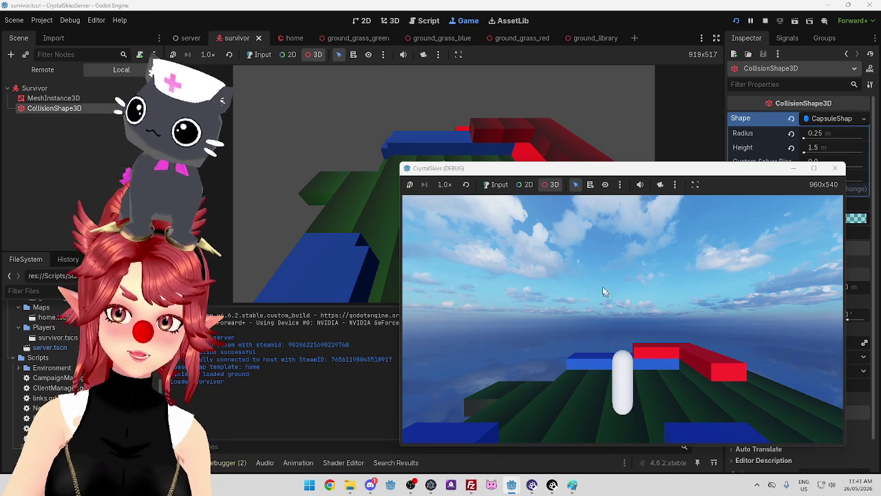
{"action": "left_click", "coordinate": [494, 185]}
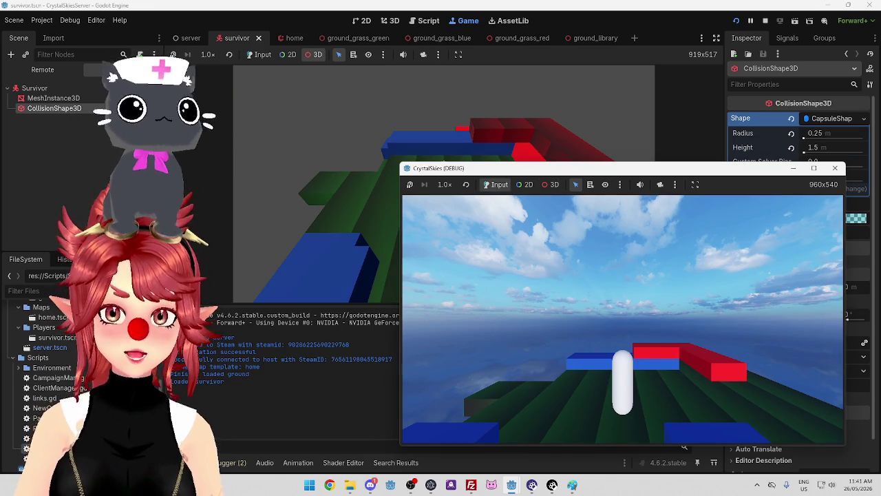
Walk the survivor with W onto the blue and red blocks and along the red path
{"action": "key", "text": "w"}
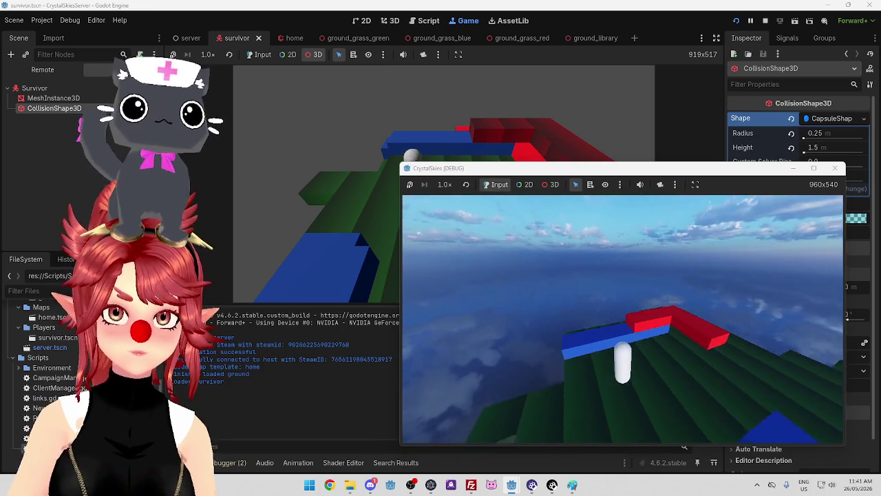
{"action": "key", "text": "w"}
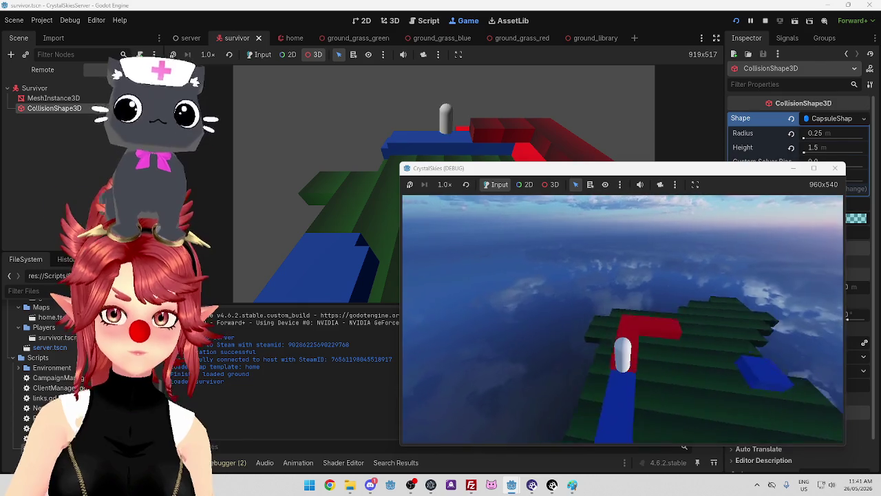
{"action": "key", "text": "w"}
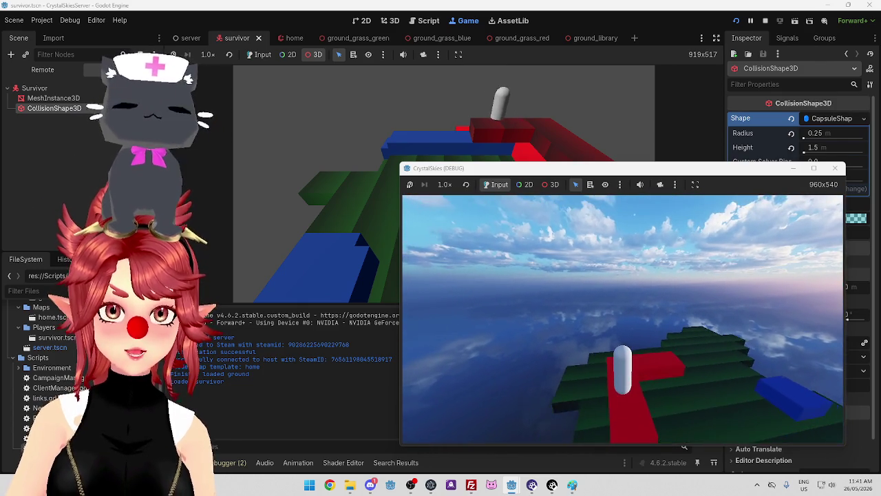
{"action": "key", "text": "w"}
{"action": "key", "text": "w"}
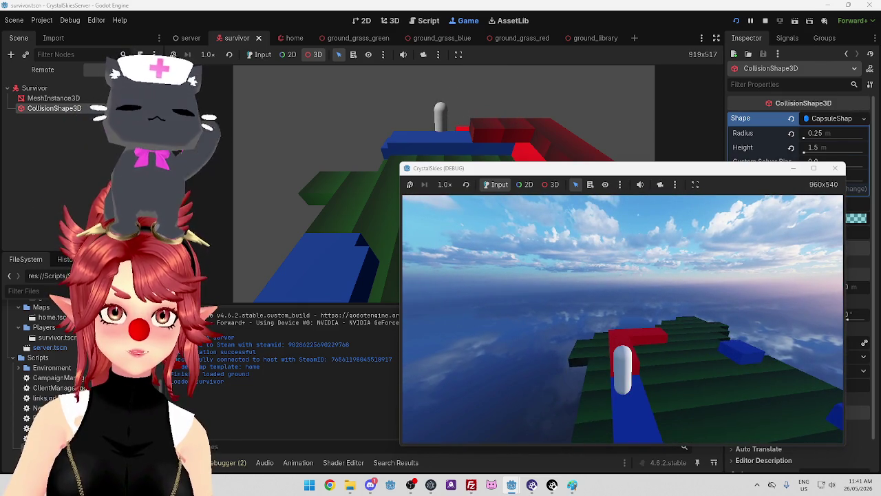
{"action": "key", "text": "w"}
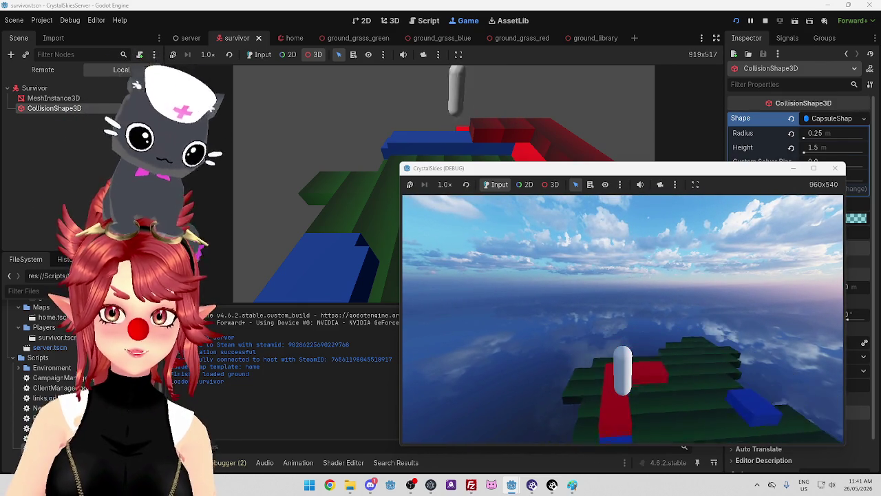
{"action": "key", "text": "w"}
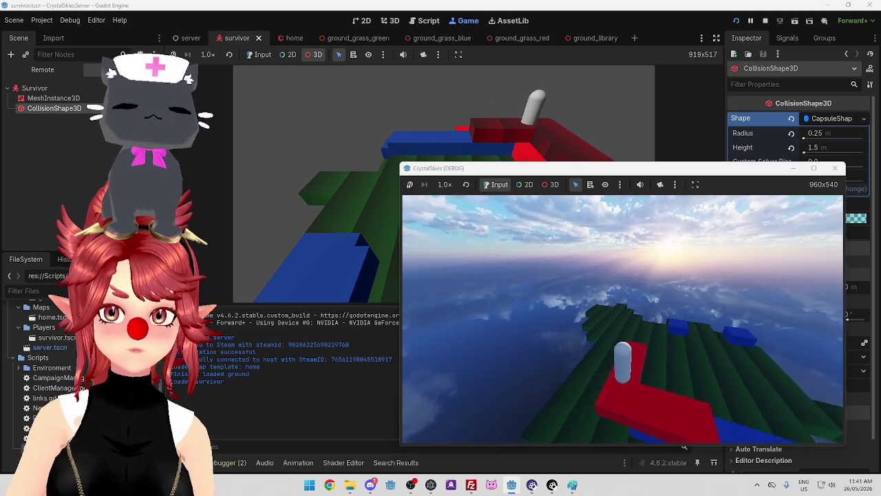
{"action": "key", "text": "w"}
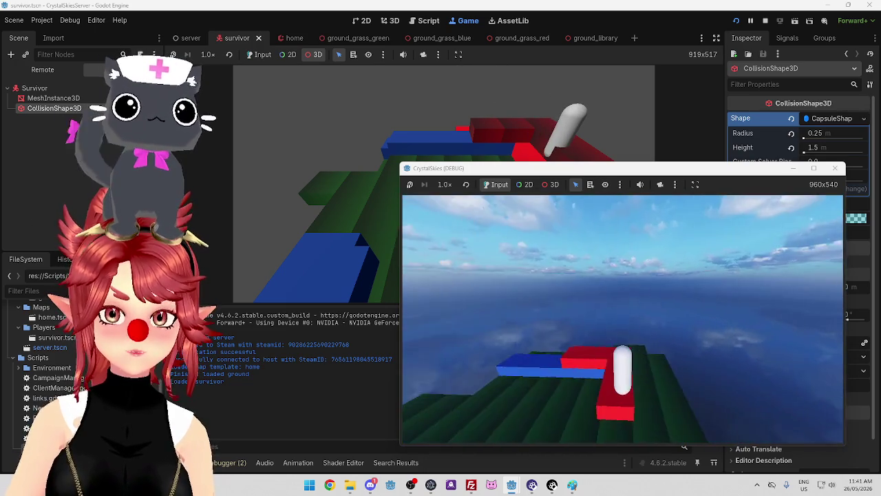
{"action": "key", "text": "w"}
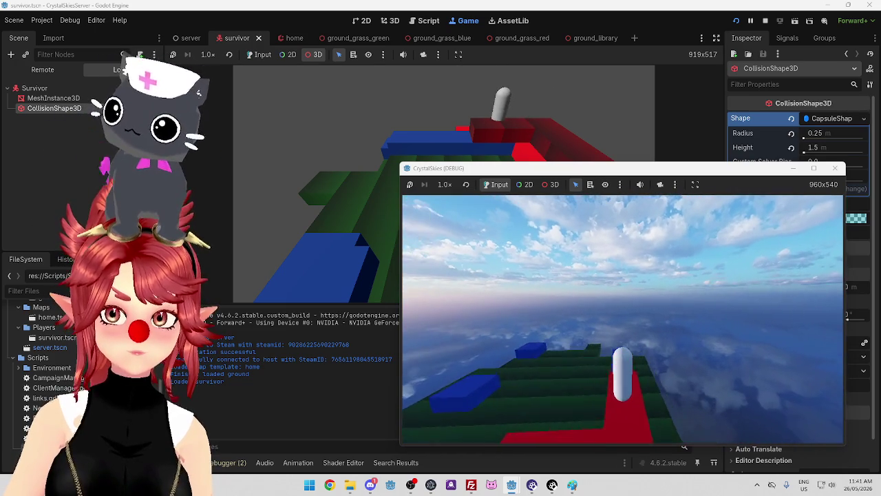
Walk to the blue-red junction, jump across with Space, sidestep on the red block, then stop the project
{"action": "key", "text": "w"}
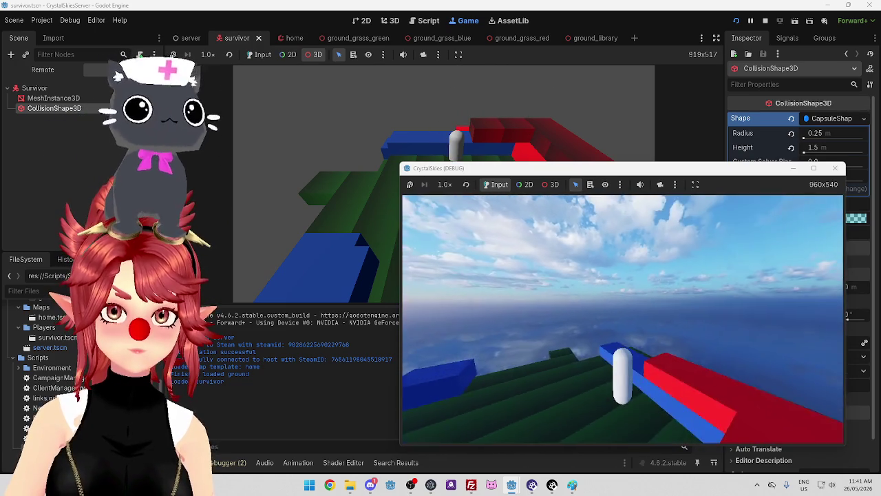
{"action": "key", "text": "w"}
{"action": "key", "text": "space"}
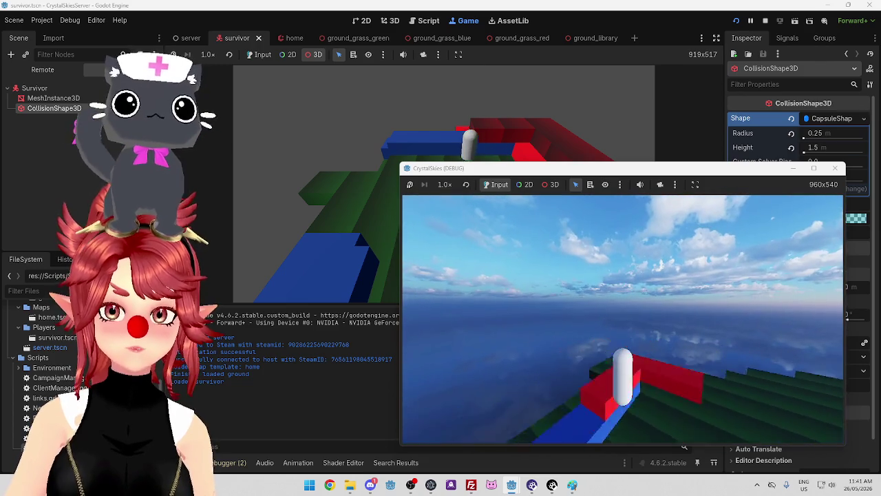
{"action": "key", "text": "w"}
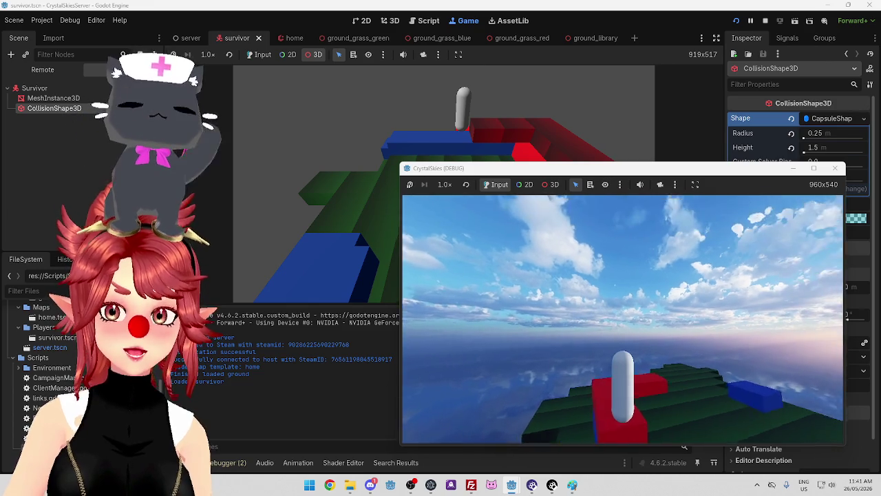
{"action": "key", "text": "d"}
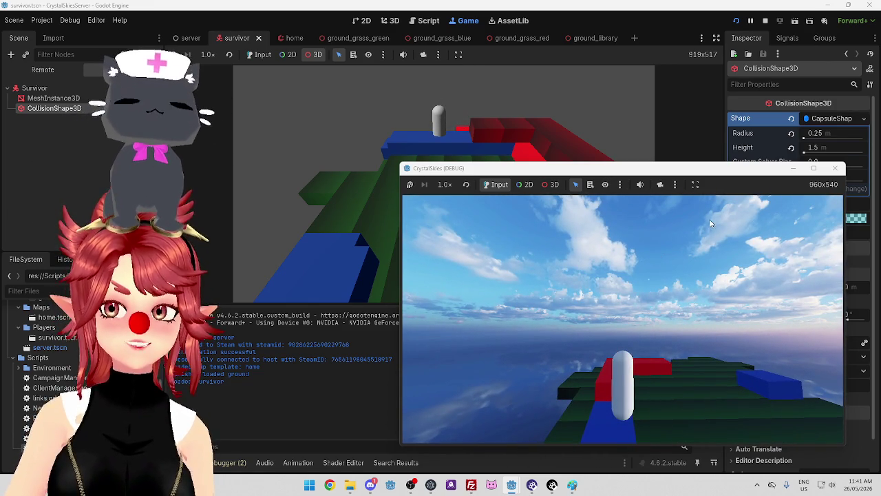
{"action": "left_click", "coordinate": [765, 20]}
Bring the client editor with button_handler.gd forward and stop the running client project
{"action": "mouse_move", "coordinate": [511, 485]}
{"action": "left_click", "coordinate": [611, 430]}
{"action": "left_click", "coordinate": [765, 21]}
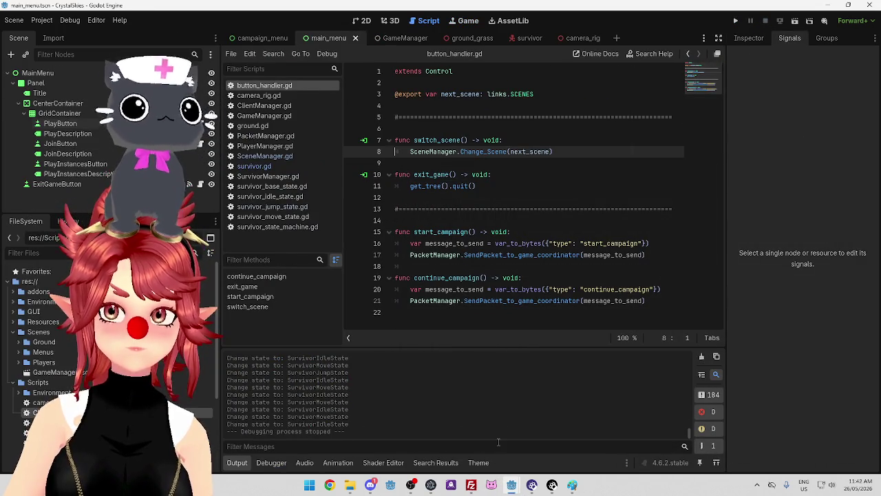
Open the survivor scene in the client editor and inspect its collision shape and mesh nodes
{"action": "left_click", "coordinate": [562, 432]}
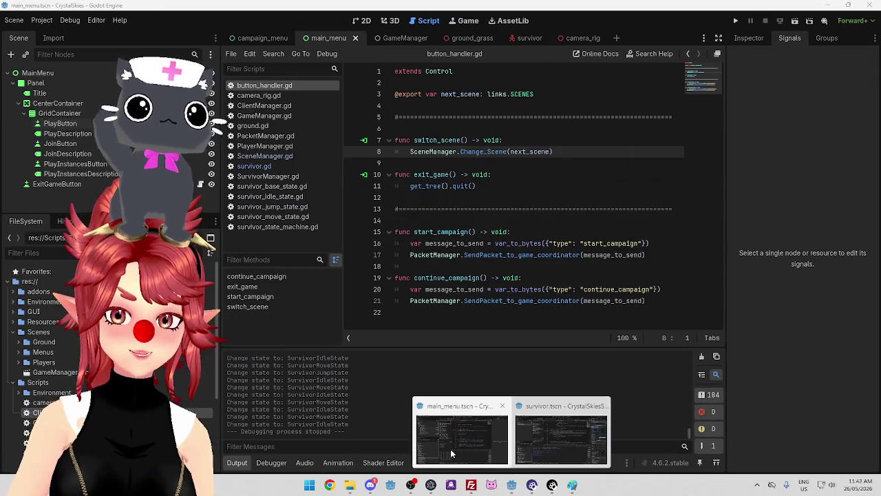
{"action": "left_click", "coordinate": [445, 410]}
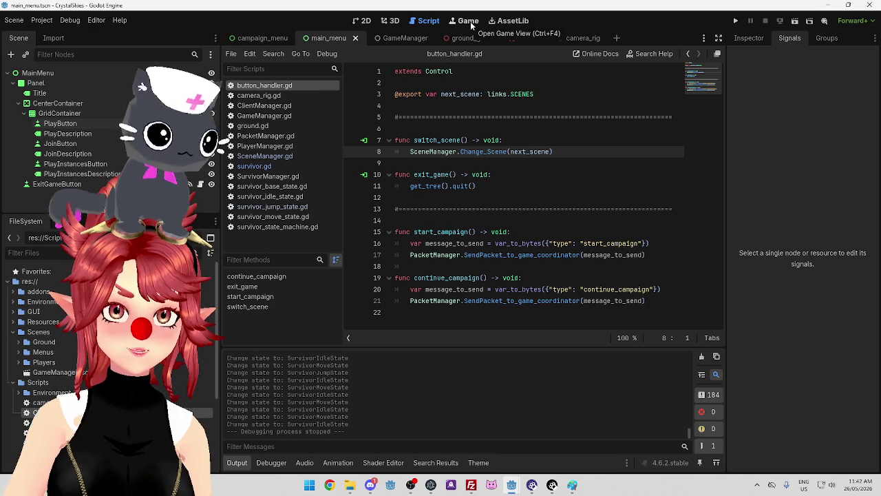
{"action": "left_click", "coordinate": [520, 38]}
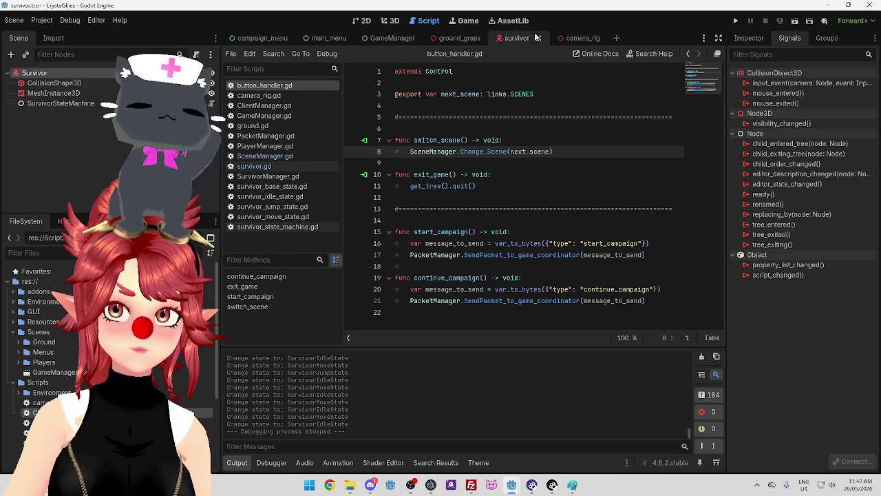
{"action": "left_click", "coordinate": [54, 83]}
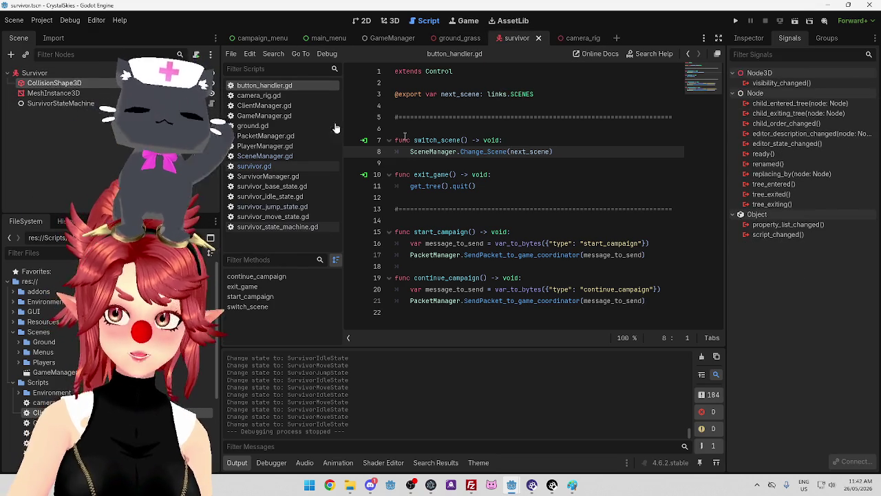
{"action": "left_click", "coordinate": [54, 93]}
{"action": "left_click", "coordinate": [749, 38]}
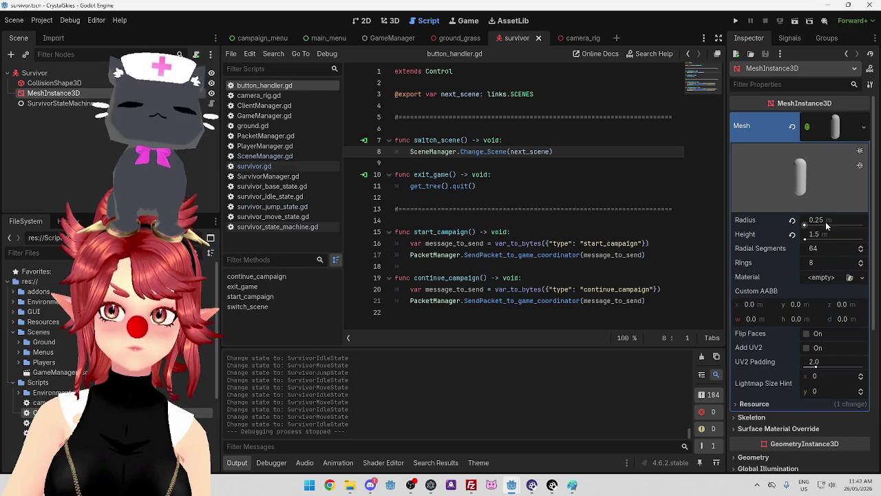
In the server editor, select the survivor's MeshInstance3D and expand its capsule mesh settings
{"action": "mouse_move", "coordinate": [510, 487]}
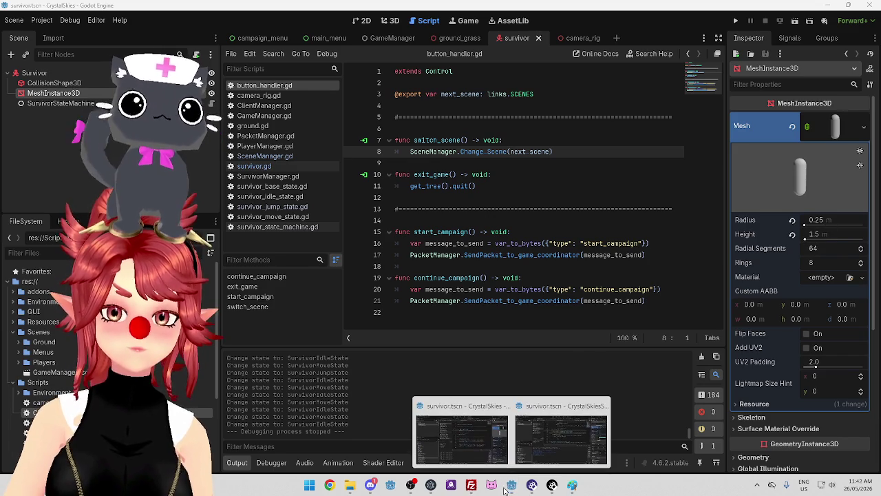
{"action": "left_click", "coordinate": [551, 417]}
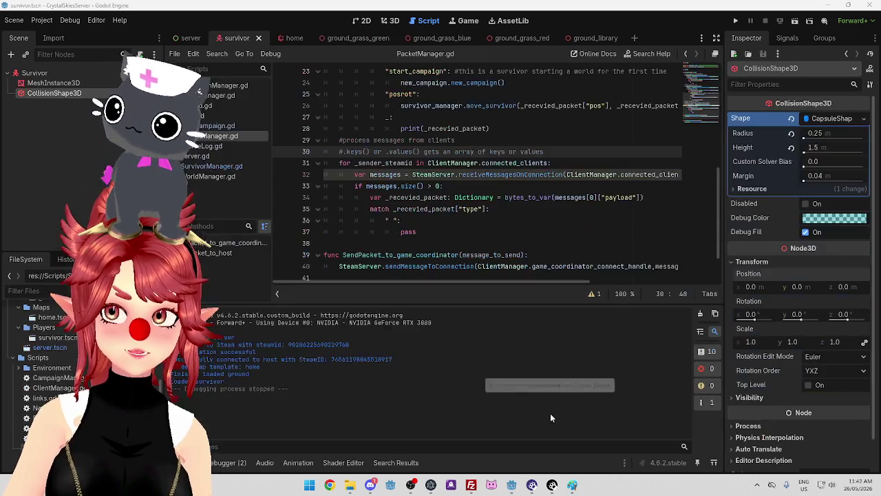
{"action": "left_click", "coordinate": [68, 82]}
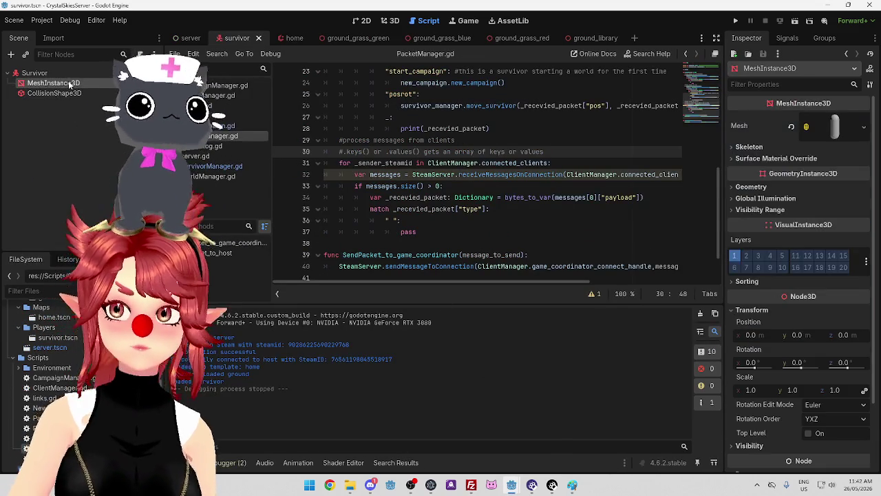
{"action": "left_click", "coordinate": [834, 126]}
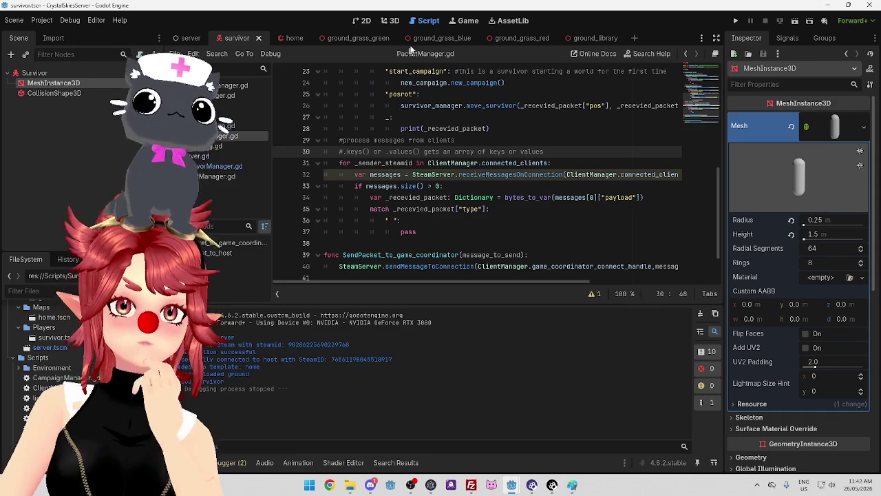
{"action": "left_click", "coordinate": [389, 20]}
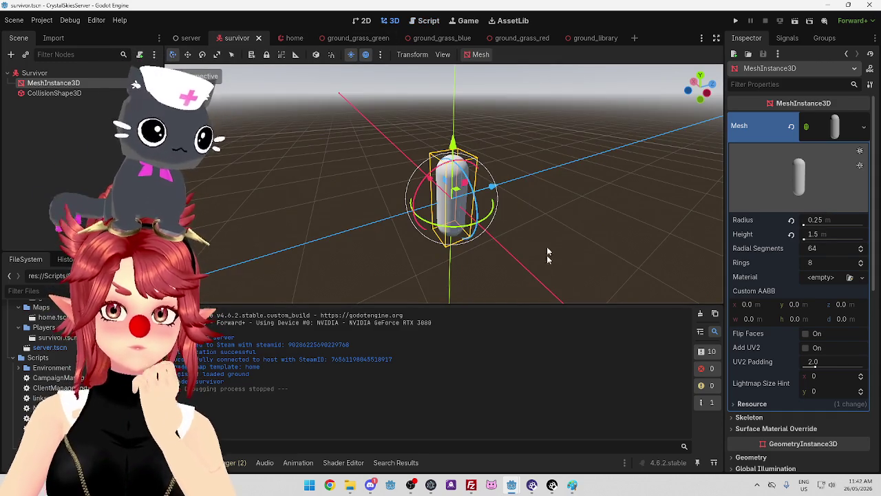
Undo the accidental capsule move and orbit the server's 3D view around the capsule
{"action": "key", "text": "ctrl+z"}
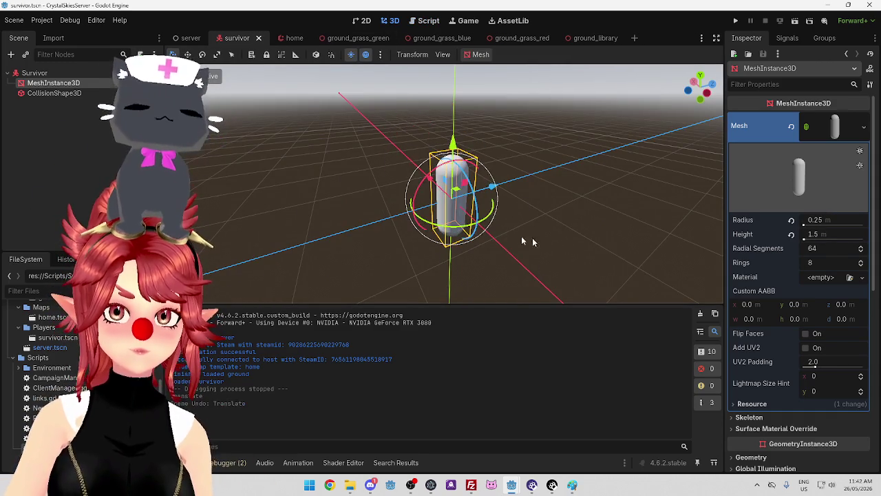
{"action": "key", "text": "KP_3"}
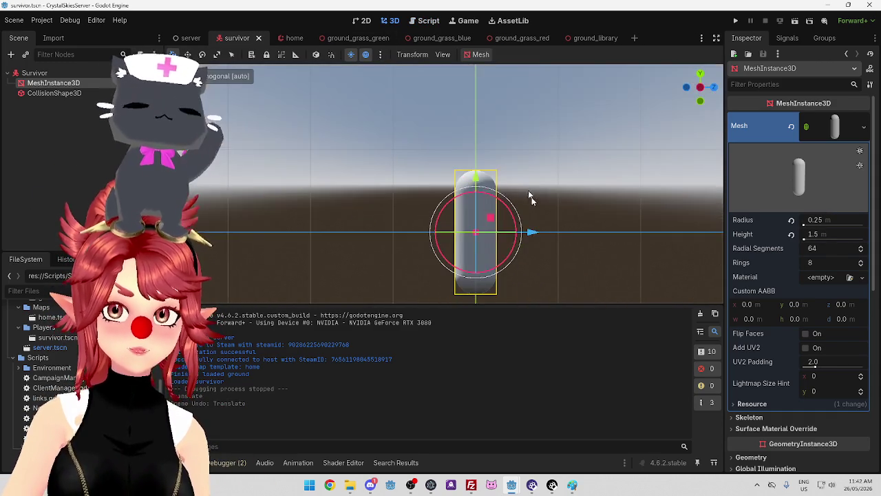
{"action": "mouse_move", "coordinate": [585, 270]}
{"action": "left_mouse_down"}
{"action": "mouse_move", "coordinate": [574, 256]}
{"action": "mouse_move", "coordinate": [608, 253]}
{"action": "mouse_move", "coordinate": [506, 220]}
{"action": "left_mouse_up"}
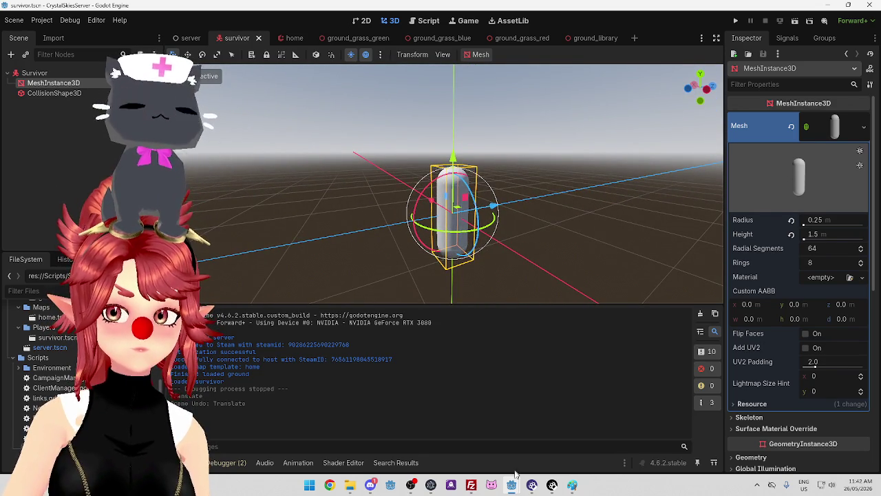
Switch to the client editor and view its survivor capsule in 3D
{"action": "mouse_move", "coordinate": [511, 484]}
{"action": "left_click", "coordinate": [461, 431]}
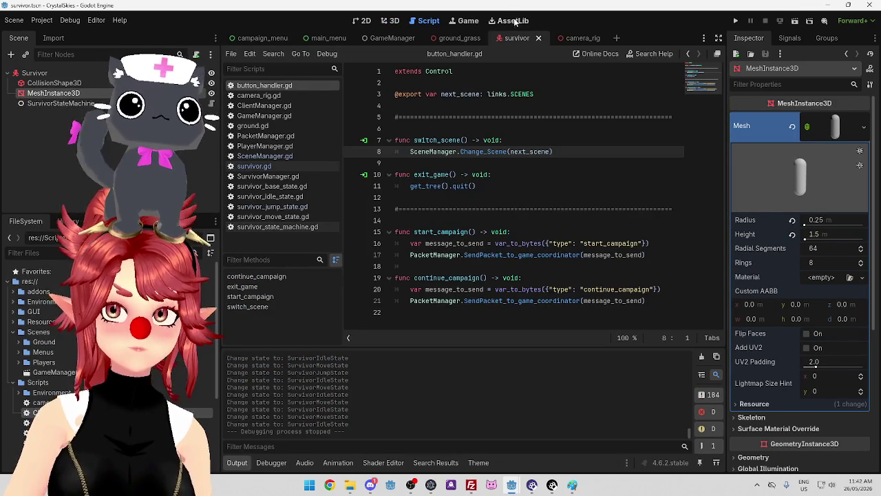
{"action": "left_click", "coordinate": [390, 20]}
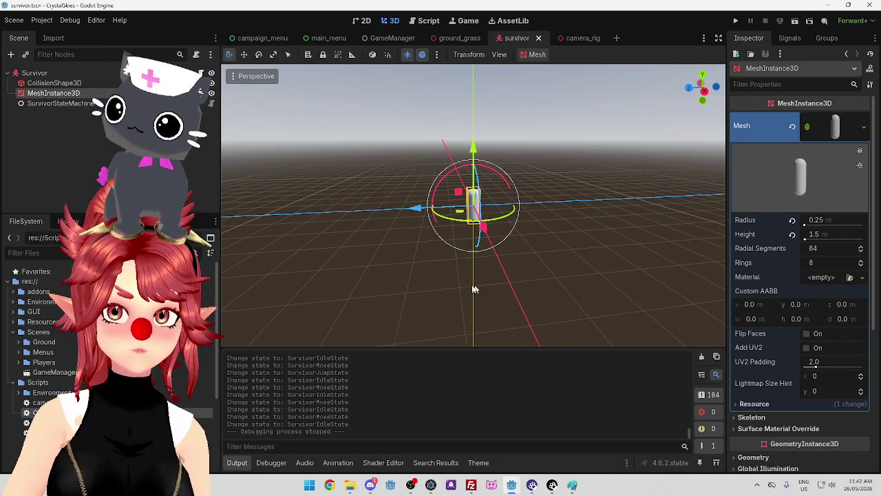
{"action": "mouse_move", "coordinate": [568, 306]}
{"action": "left_mouse_down"}
{"action": "mouse_move", "coordinate": [579, 282]}
{"action": "mouse_move", "coordinate": [584, 314]}
{"action": "mouse_move", "coordinate": [535, 321]}
{"action": "mouse_move", "coordinate": [595, 322]}
{"action": "mouse_move", "coordinate": [372, 315]}
{"action": "mouse_move", "coordinate": [481, 325]}
{"action": "left_mouse_up"}
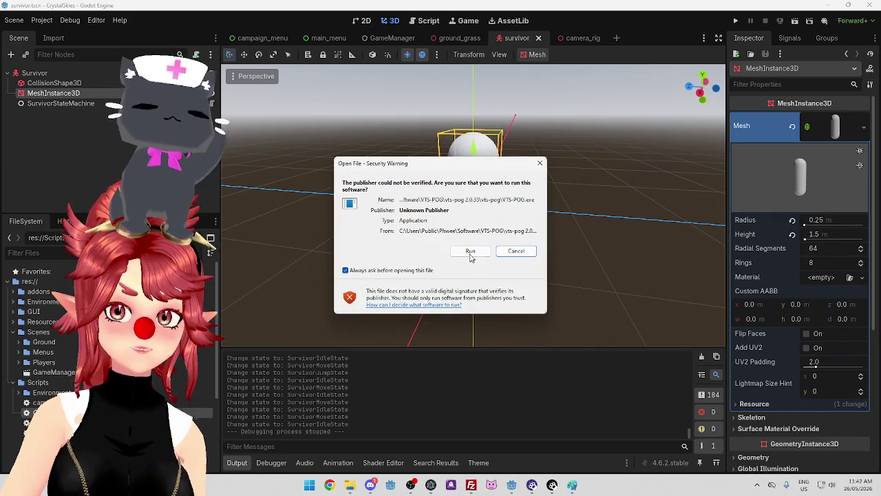
Allow VTS-POG to run, bring up its window, then switch to the Warudo node-graph editor
{"action": "left_click", "coordinate": [470, 253]}
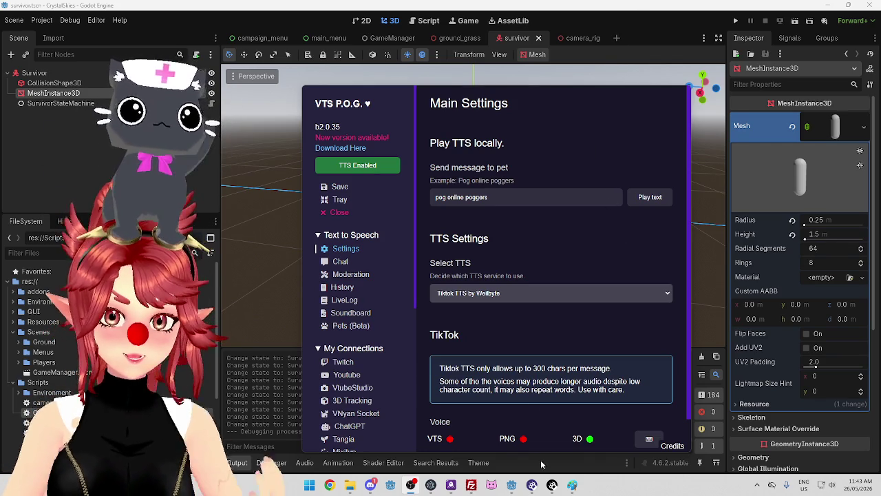
{"action": "left_click", "coordinate": [552, 485]}
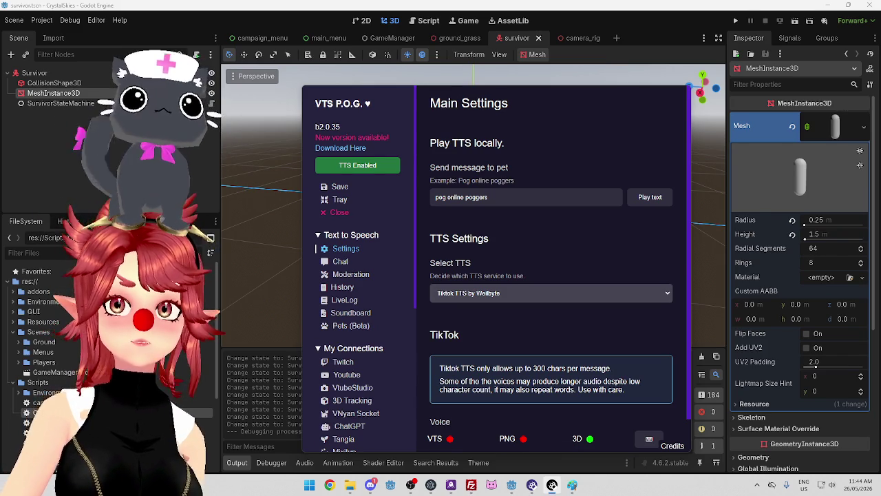
{"action": "key", "text": "alt+Tab"}
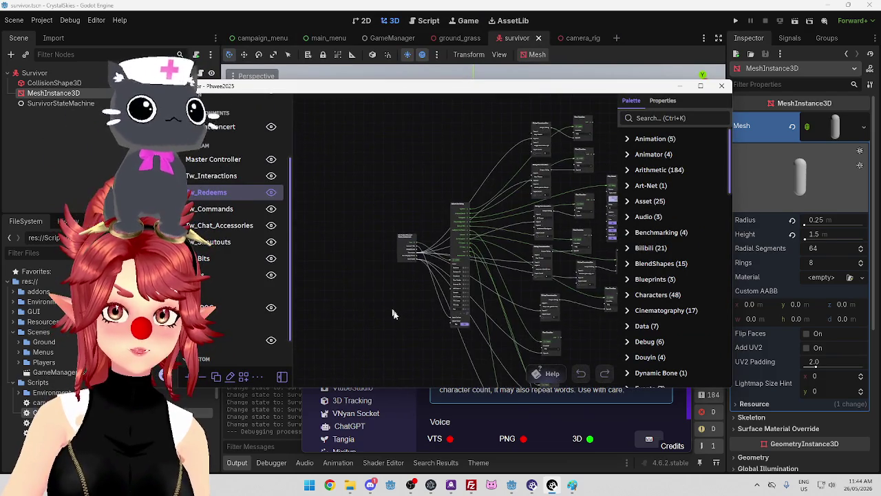
Zoom the Warudo graph and open the VTS POG blueprint
{"action": "scroll", "coordinate": [477, 259], "scroll_direction": "up", "scroll_amount": 2}
{"action": "scroll", "coordinate": [432, 173], "scroll_direction": "up", "scroll_amount": 3}
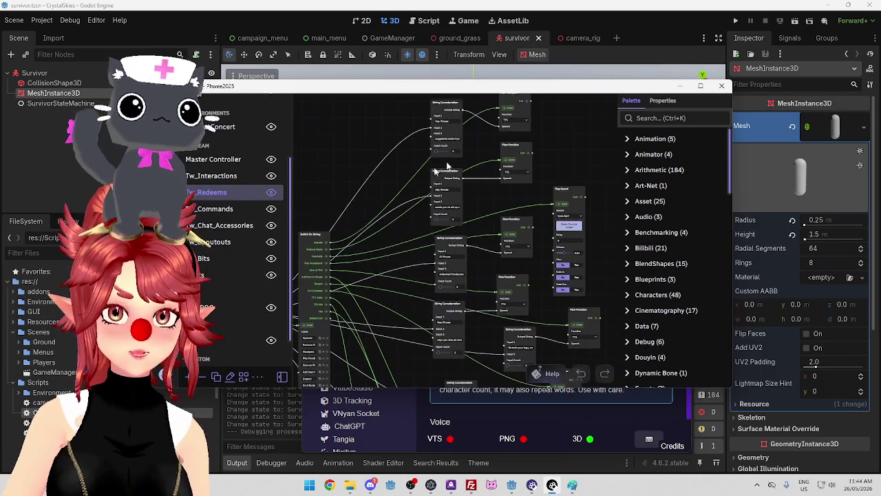
{"action": "scroll", "coordinate": [544, 197], "scroll_direction": "up", "scroll_amount": 3}
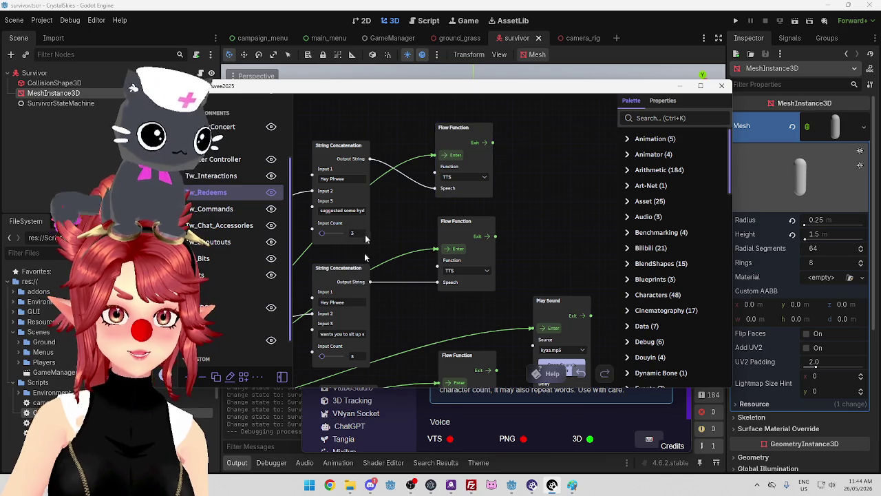
{"action": "scroll", "coordinate": [236, 260], "scroll_direction": "down", "scroll_amount": 2}
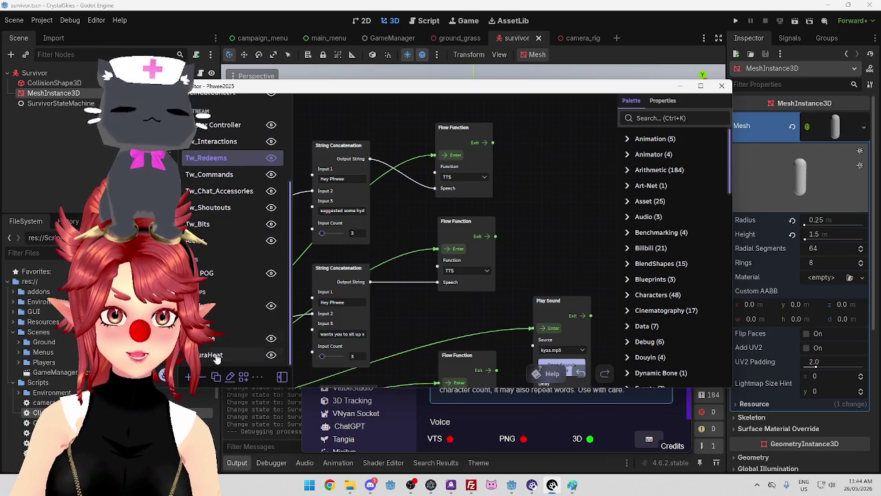
{"action": "scroll", "coordinate": [217, 272], "scroll_direction": "up", "scroll_amount": 3}
{"action": "scroll", "coordinate": [214, 275], "scroll_direction": "up", "scroll_amount": 4}
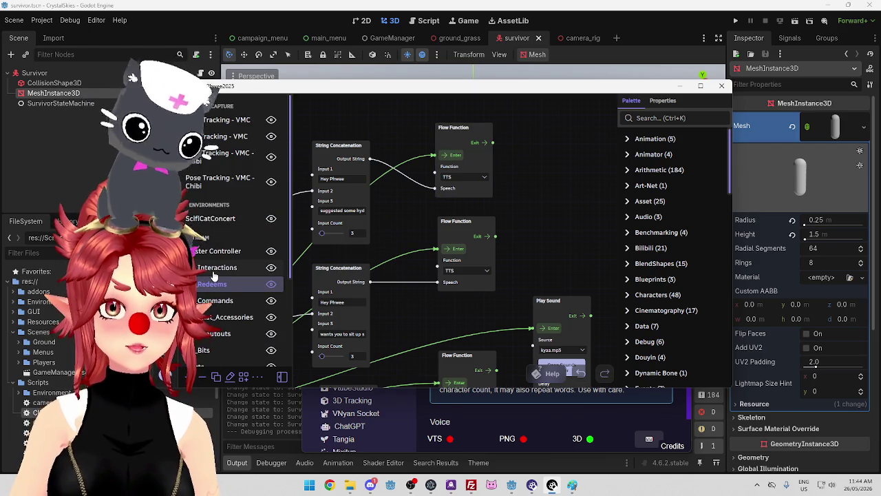
{"action": "scroll", "coordinate": [214, 276], "scroll_direction": "down", "scroll_amount": 7}
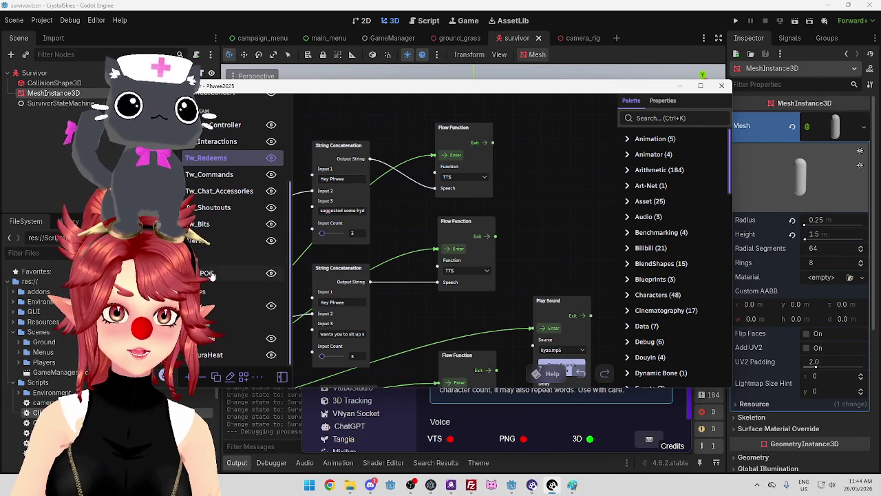
{"action": "left_click", "coordinate": [216, 275]}
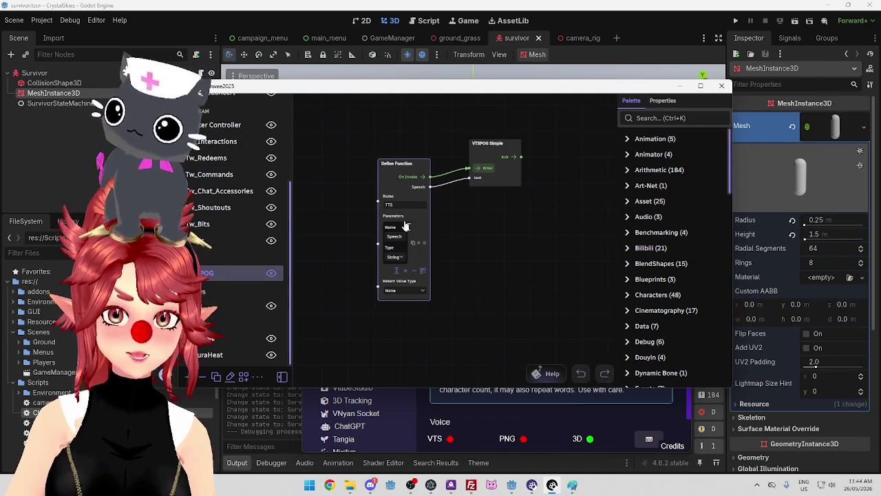
{"action": "scroll", "coordinate": [471, 232], "scroll_direction": "up", "scroll_amount": 1}
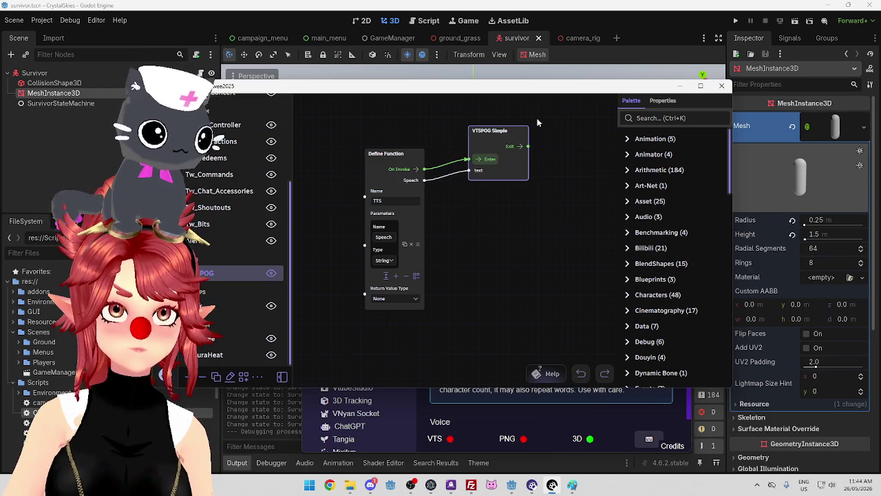
Nudge the VTSPOG Simple and Define Function nodes, then minimize Warudo and VTS P.O.G. windows
{"action": "mouse_move", "coordinate": [495, 131]}
{"action": "left_mouse_down"}
{"action": "mouse_move", "coordinate": [519, 136]}
{"action": "mouse_move", "coordinate": [506, 126]}
{"action": "left_mouse_up"}
{"action": "left_click_drag", "start_coordinate": [515, 88], "coordinate": [537, 92]}
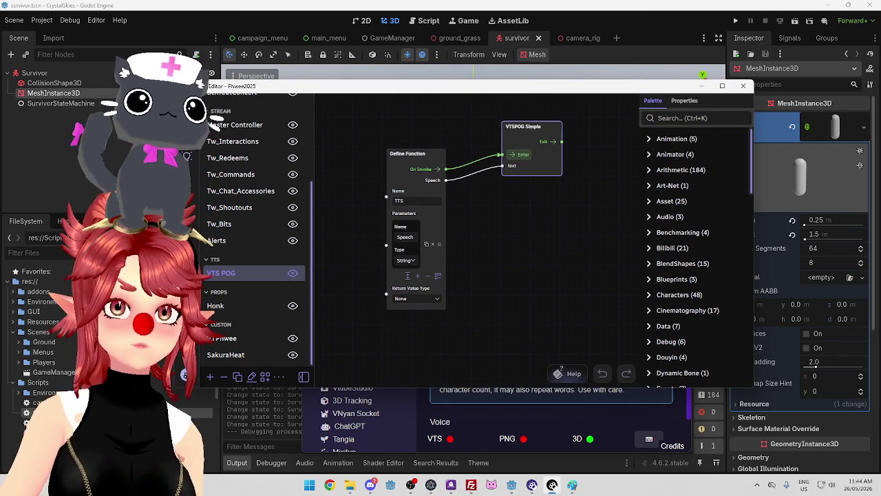
{"action": "left_click_drag", "start_coordinate": [520, 126], "coordinate": [514, 126]}
{"action": "left_click_drag", "start_coordinate": [416, 153], "coordinate": [410, 162]}
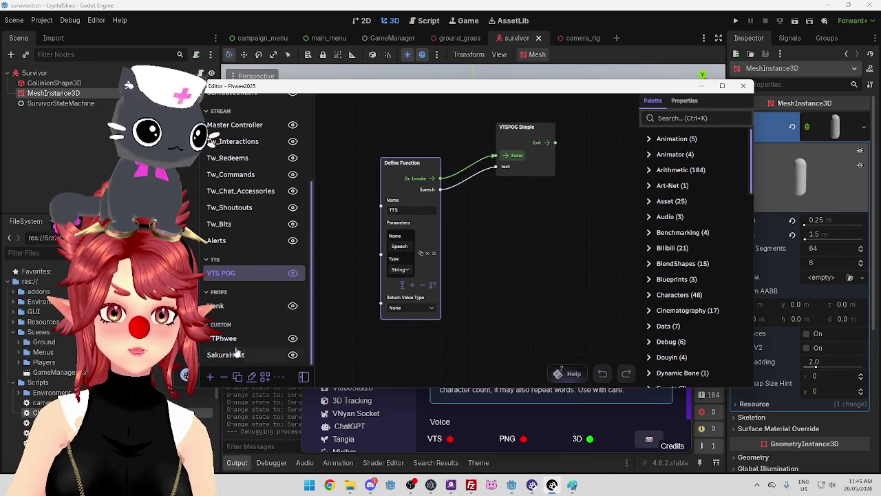
{"action": "left_click_drag", "start_coordinate": [668, 85], "coordinate": [654, 61]}
{"action": "left_click", "coordinate": [700, 78]}
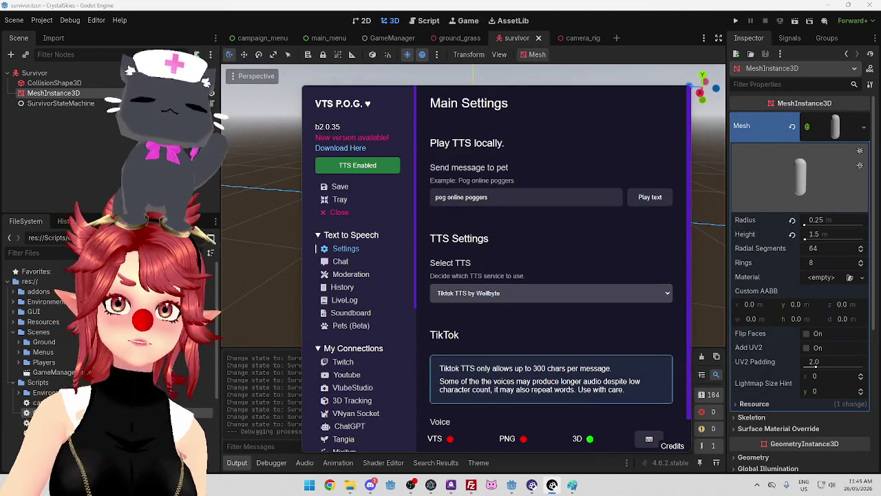
{"action": "left_click", "coordinate": [611, 14]}
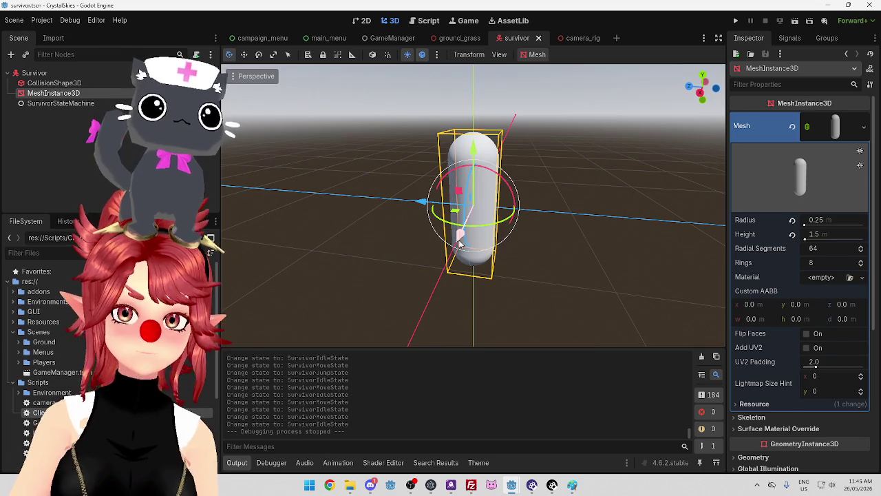
Try dragging the capsule along X, undo it, and reselect the capsule mesh
{"action": "left_click_drag", "start_coordinate": [408, 211], "coordinate": [452, 222]}
{"action": "key", "text": "ctrl+z"}
{"action": "left_click", "coordinate": [412, 219]}
{"action": "left_click", "coordinate": [472, 227]}
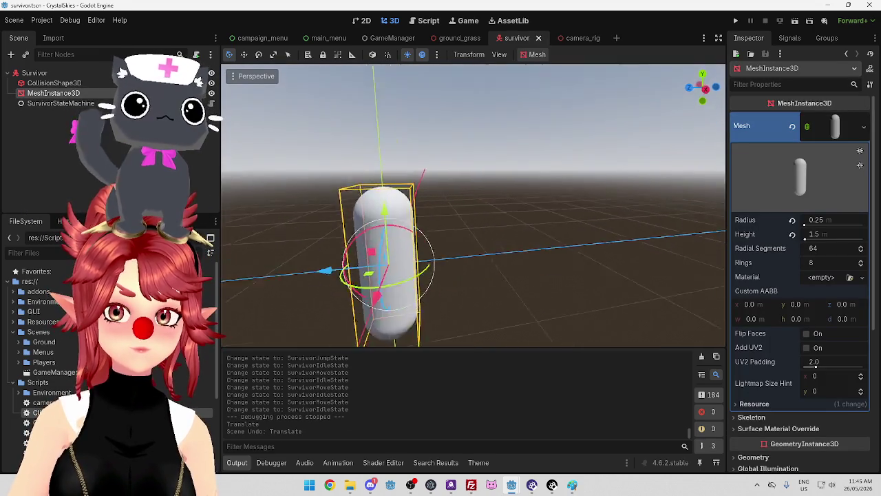
Snap to the right orthogonal view, orbit back to perspective, then bring up VTS P.O.G. settings
{"action": "key", "text": "KP_3"}
{"action": "mouse_move", "coordinate": [412, 221]}
{"action": "left_mouse_down"}
{"action": "mouse_move", "coordinate": [390, 263]}
{"action": "mouse_move", "coordinate": [440, 275]}
{"action": "left_mouse_up"}
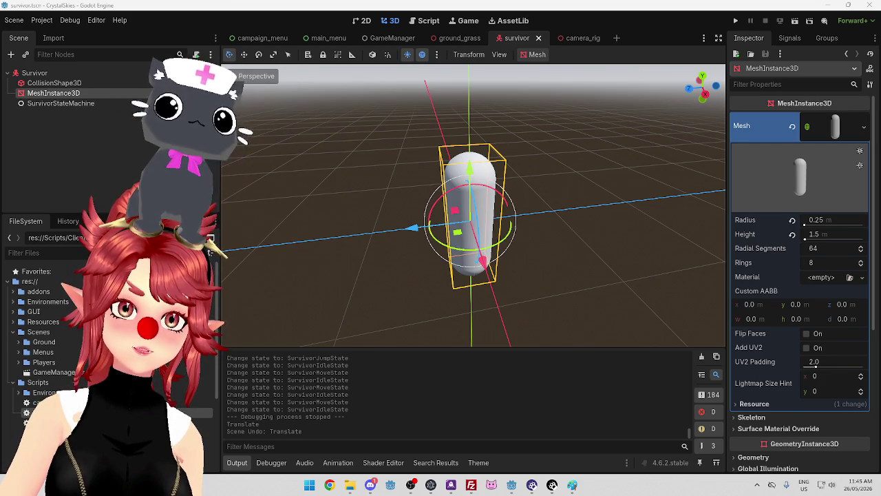
{"action": "key", "text": "alt+Tab"}
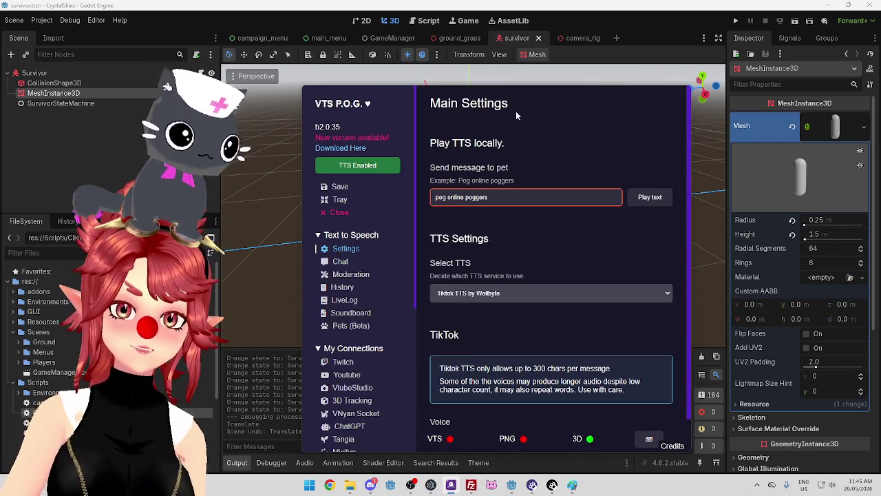
{"action": "mouse_move", "coordinate": [531, 99]}
{"action": "left_mouse_down"}
{"action": "mouse_move", "coordinate": [503, 75]}
{"action": "mouse_move", "coordinate": [512, 67]}
{"action": "mouse_move", "coordinate": [506, 83]}
{"action": "mouse_move", "coordinate": [480, 74]}
{"action": "mouse_move", "coordinate": [491, 69]}
{"action": "left_mouse_up"}
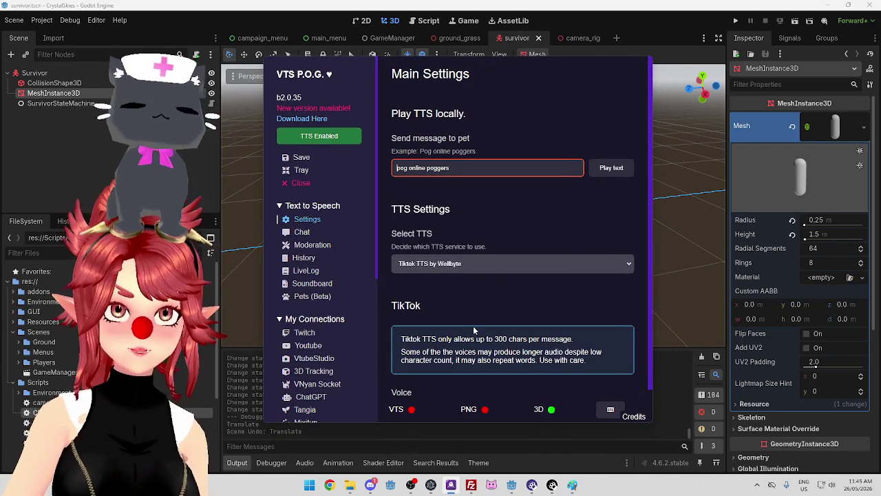
{"action": "mouse_move", "coordinate": [588, 64]}
{"action": "left_mouse_down"}
{"action": "mouse_move", "coordinate": [597, 66]}
{"action": "mouse_move", "coordinate": [591, 72]}
{"action": "mouse_move", "coordinate": [574, 56]}
{"action": "left_mouse_up"}
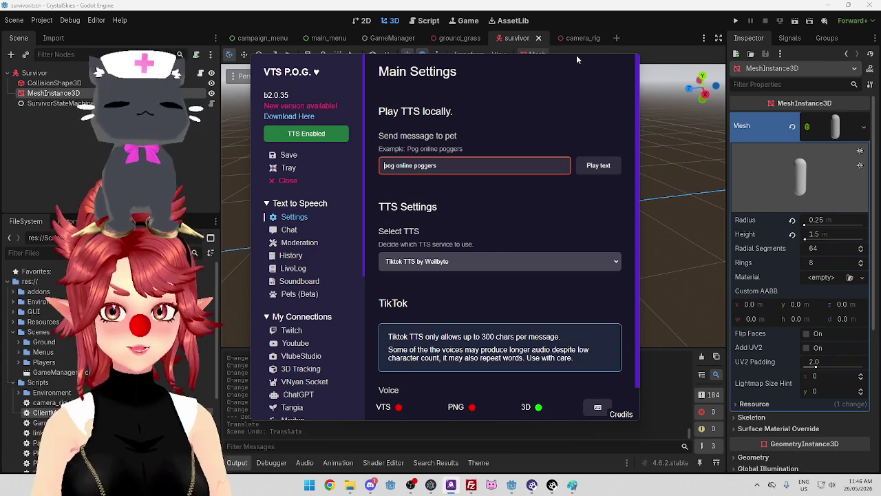
{"action": "left_click_drag", "start_coordinate": [582, 60], "coordinate": [586, 64]}
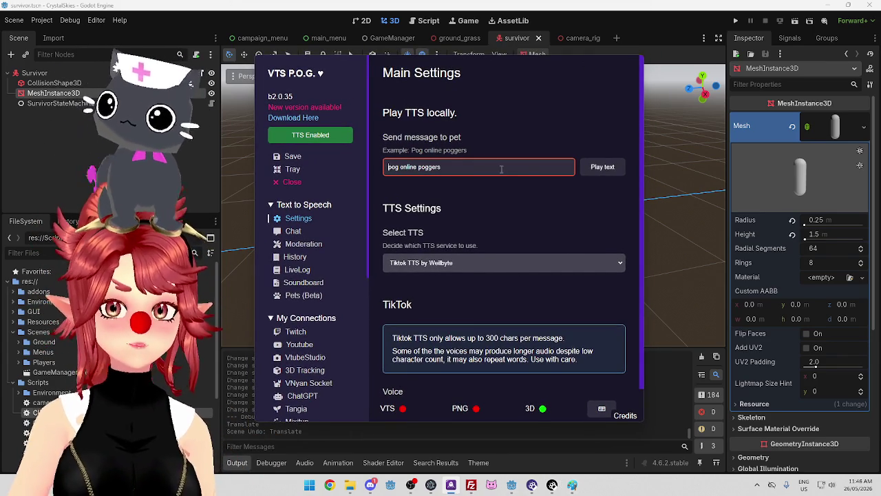
{"action": "left_click_drag", "start_coordinate": [436, 69], "coordinate": [467, 59]}
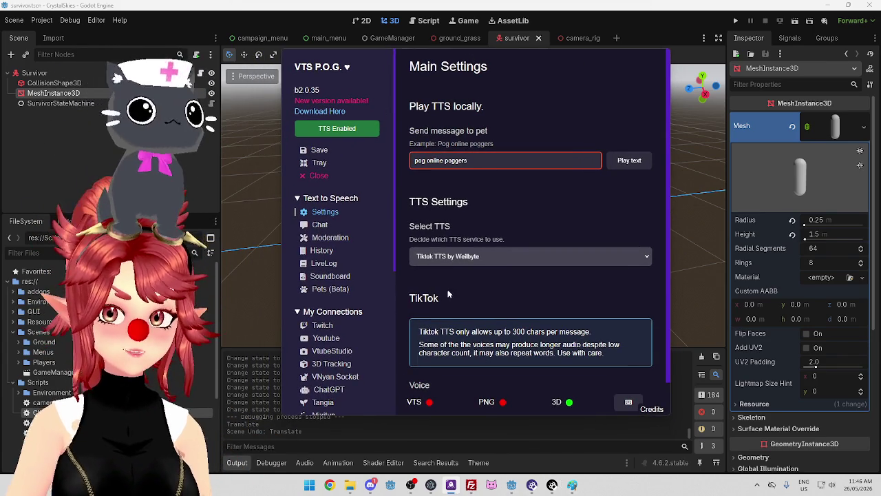
{"action": "left_click", "coordinate": [552, 485]}
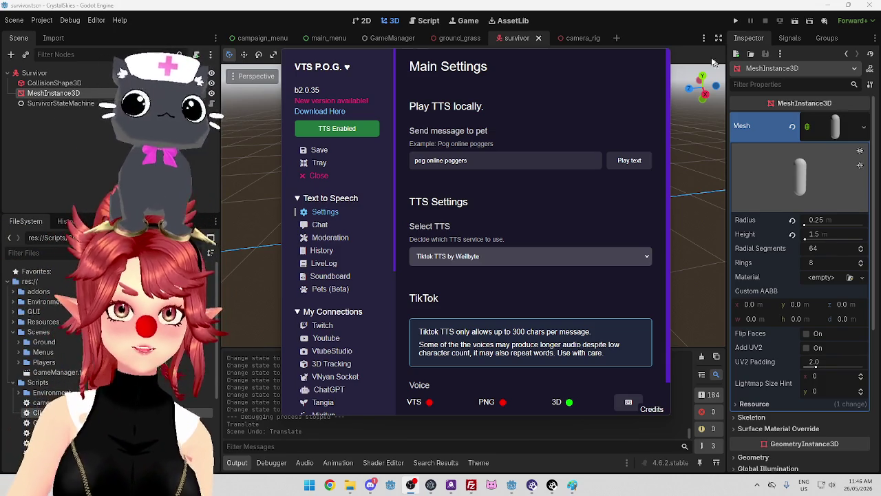
{"action": "left_click", "coordinate": [651, 13]}
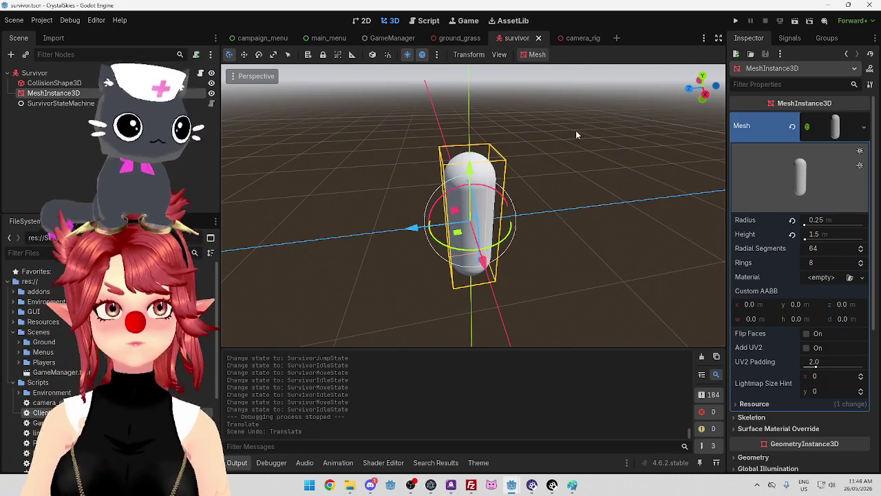
Start moving the capsule with G twice, cancel each with Escape, and orbit around the survivor
{"action": "key", "text": "g"}
{"action": "key", "text": "Escape"}
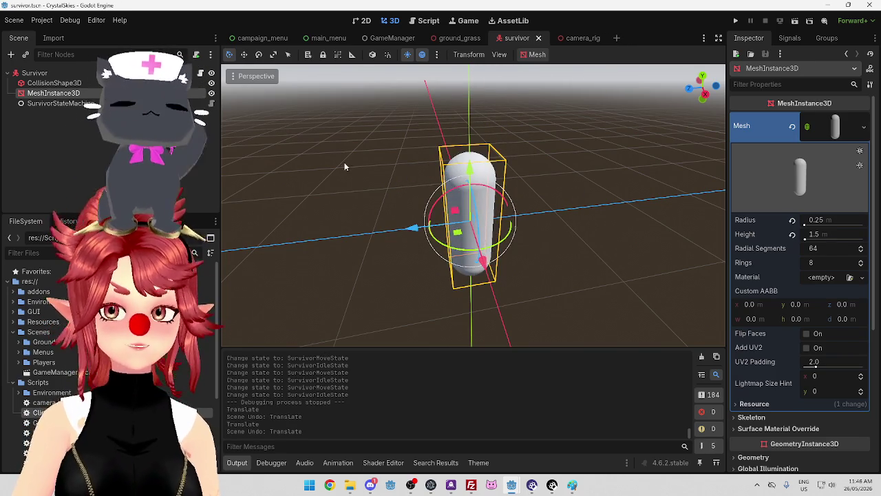
{"action": "key", "text": "g"}
{"action": "key", "text": "Escape"}
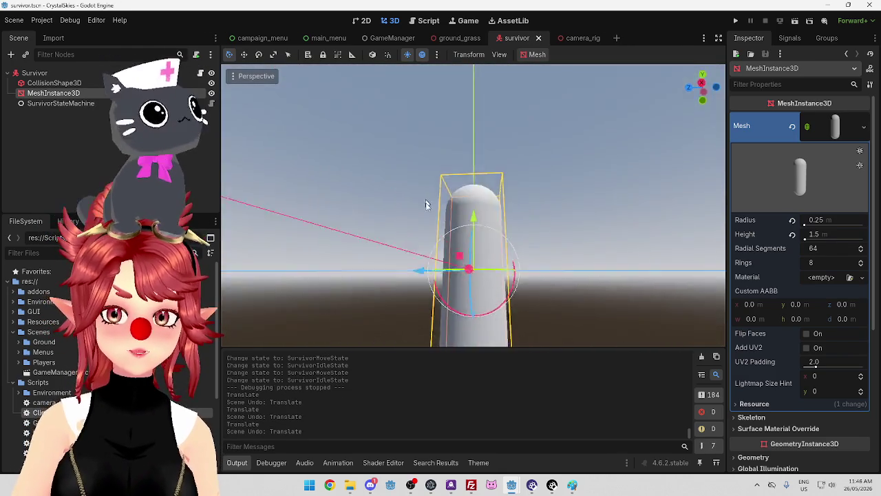
{"action": "mouse_move", "coordinate": [429, 205]}
{"action": "left_mouse_down"}
{"action": "mouse_move", "coordinate": [387, 218]}
{"action": "mouse_move", "coordinate": [394, 255]}
{"action": "mouse_move", "coordinate": [360, 261]}
{"action": "mouse_move", "coordinate": [351, 163]}
{"action": "mouse_move", "coordinate": [289, 162]}
{"action": "left_mouse_up"}
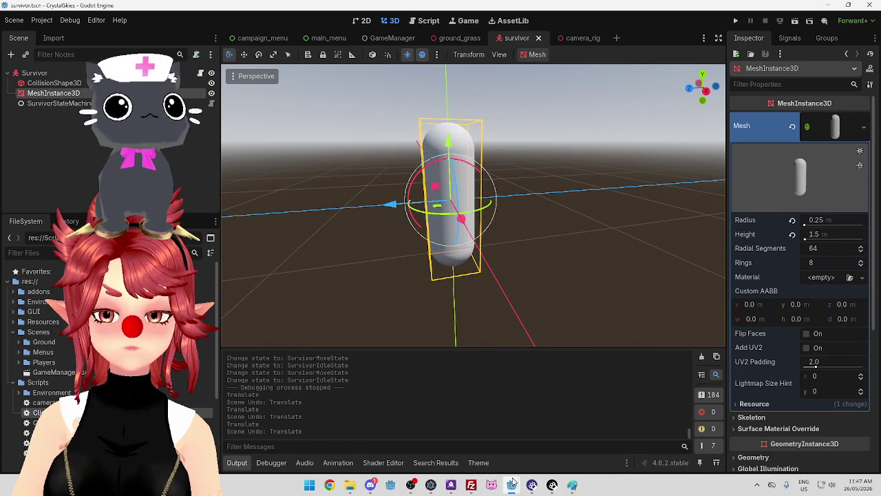
{"action": "mouse_move", "coordinate": [512, 481]}
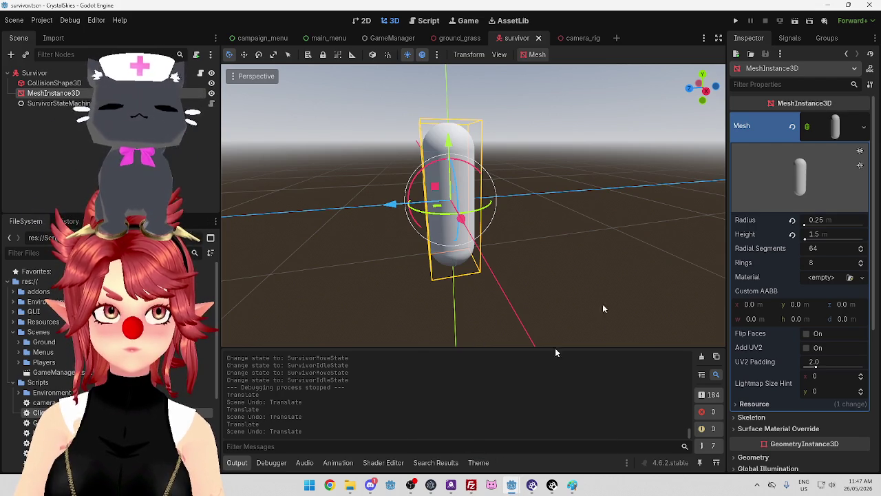
Run both the CrystalSkies client and CrystalSkiesServer projects, then return to the client editor
{"action": "left_click", "coordinate": [735, 21]}
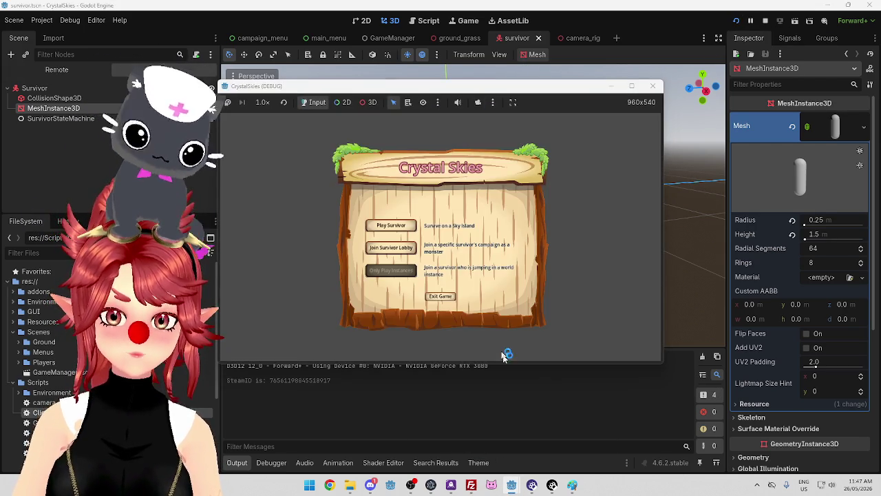
{"action": "left_click", "coordinate": [539, 439]}
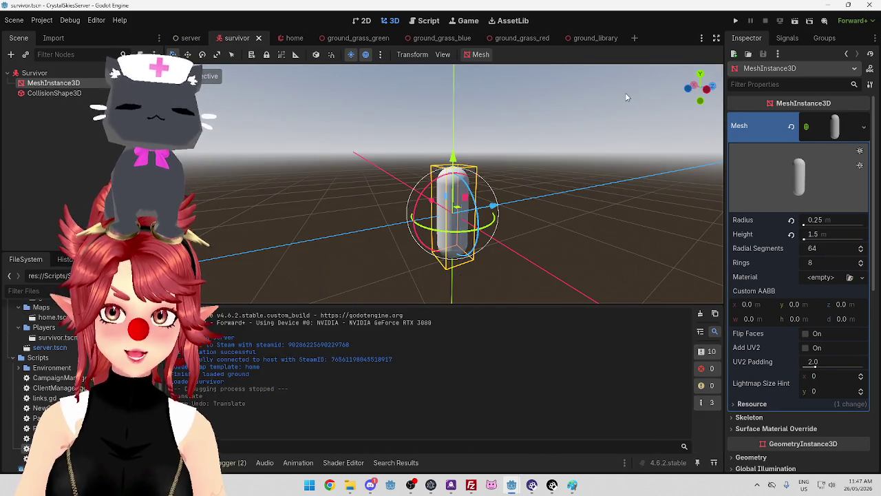
{"action": "left_click", "coordinate": [733, 21]}
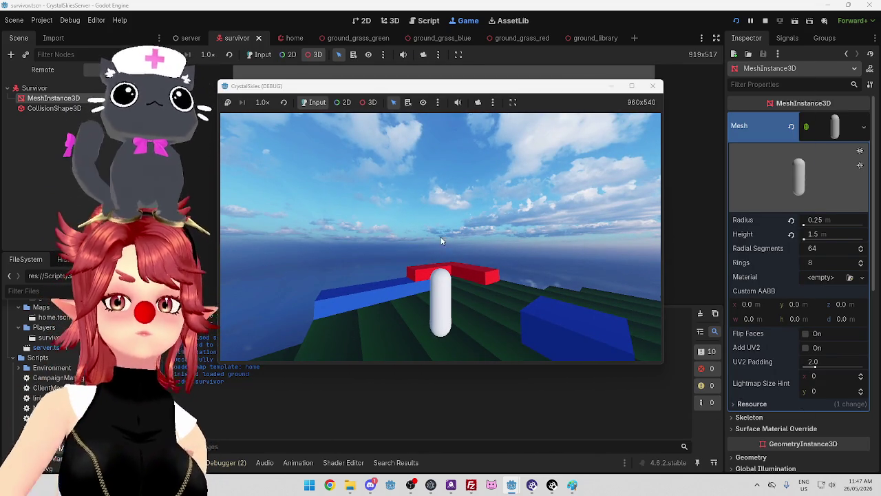
{"action": "key", "text": "Escape"}
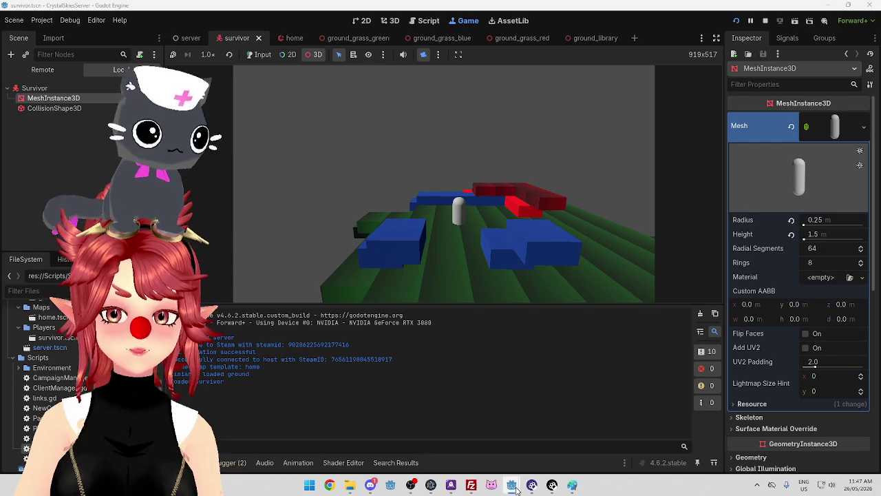
{"action": "mouse_move", "coordinate": [516, 489]}
{"action": "left_click", "coordinate": [419, 437]}
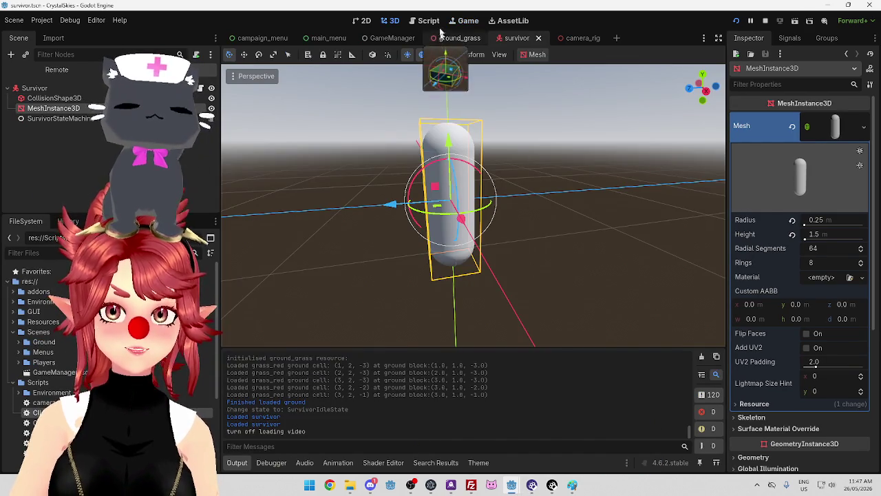
Walk the survivor capsule with W in the running CrystalSkies client game
{"action": "left_click", "coordinate": [466, 22]}
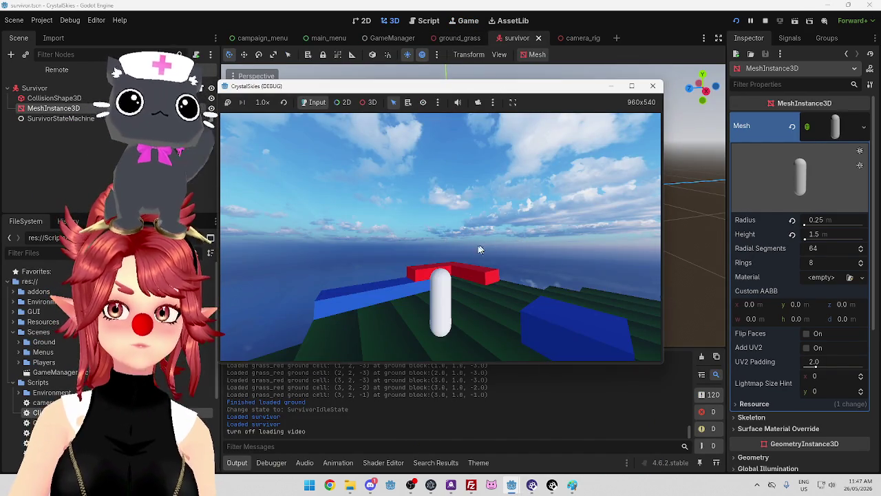
{"action": "key", "text": "w"}
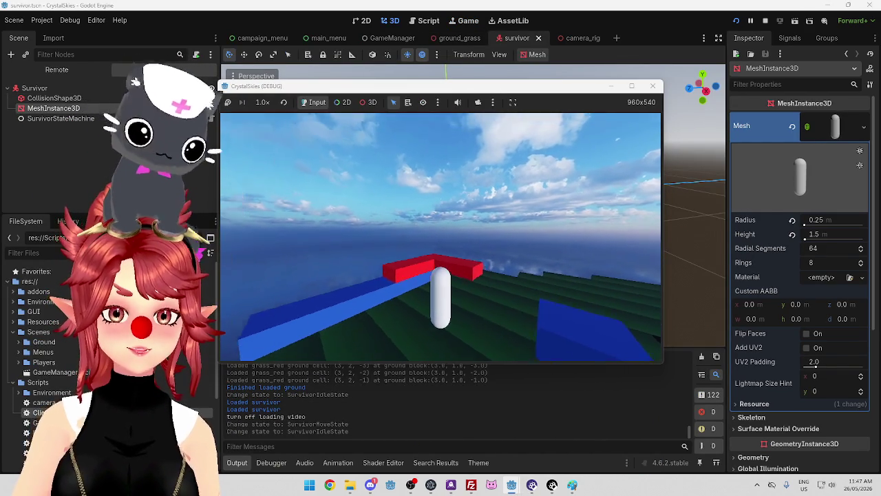
{"action": "key", "text": "alt+Tab"}
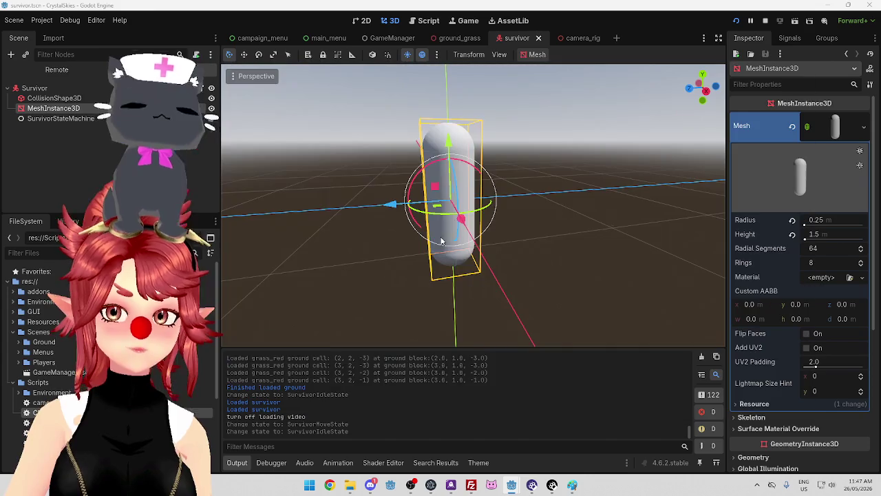
{"action": "key", "text": "alt+Tab"}
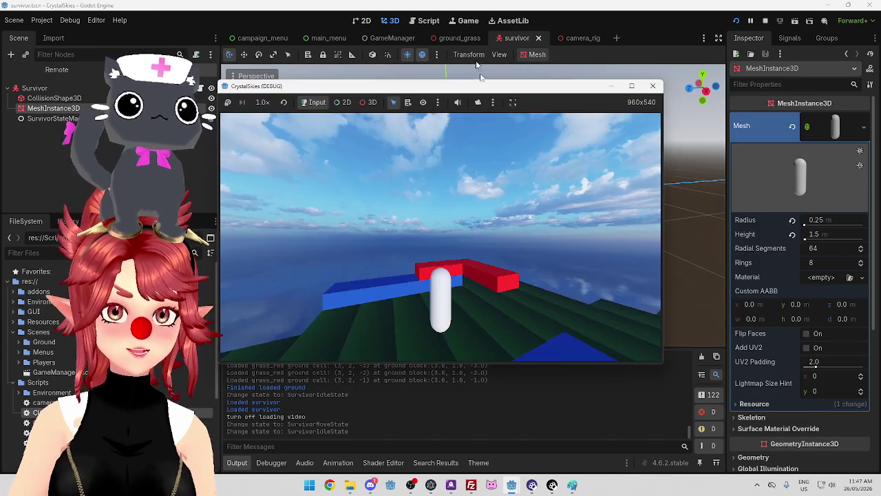
Position the CrystalSkies (DEBUG) window beside the server editor's Game tab
{"action": "left_click", "coordinate": [468, 21]}
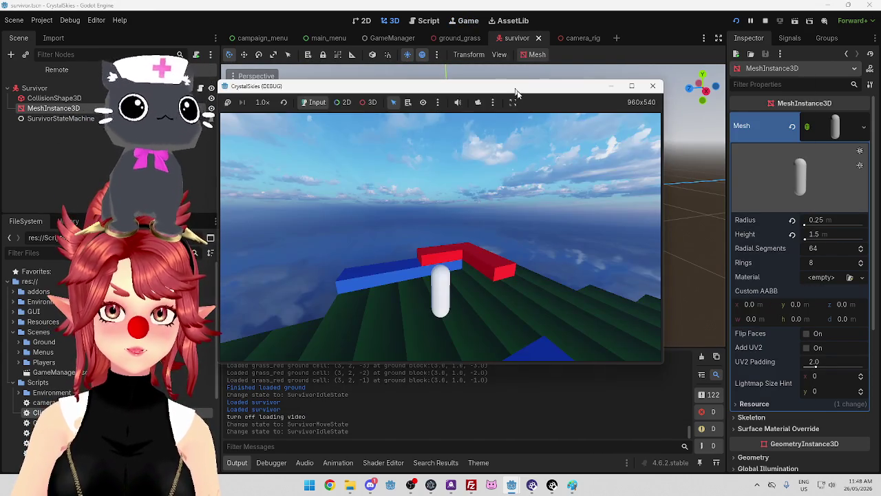
{"action": "left_click_drag", "start_coordinate": [514, 86], "coordinate": [381, 146]}
{"action": "left_click", "coordinate": [639, 26]}
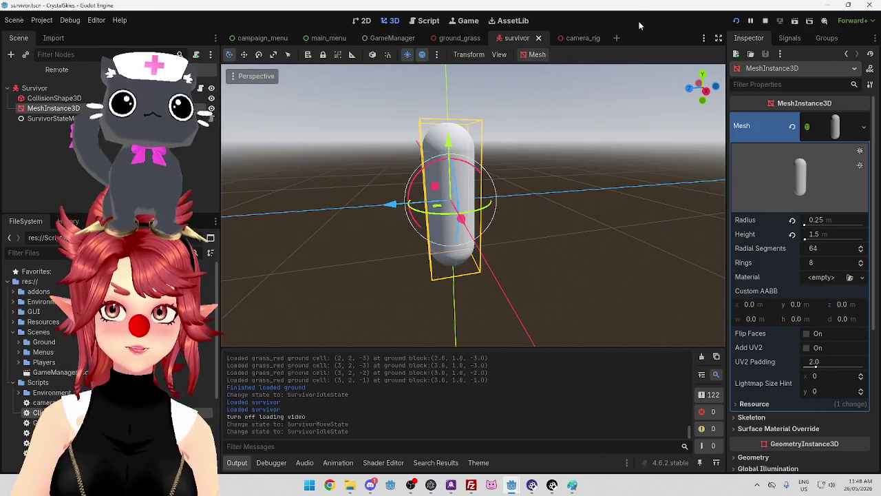
{"action": "left_click", "coordinate": [468, 20]}
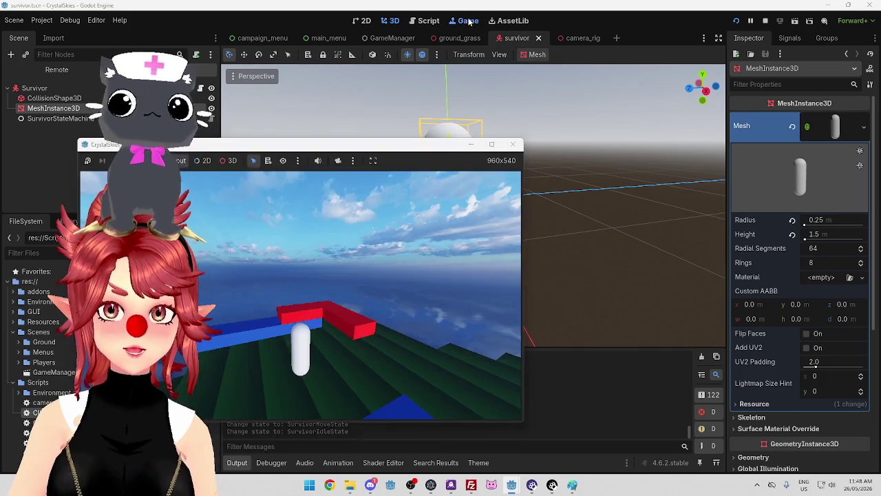
{"action": "mouse_move", "coordinate": [511, 487]}
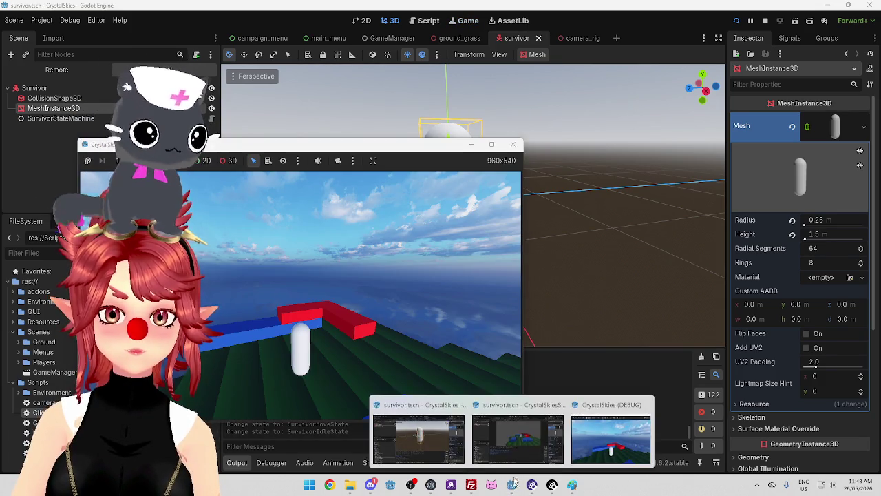
{"action": "left_click", "coordinate": [520, 441]}
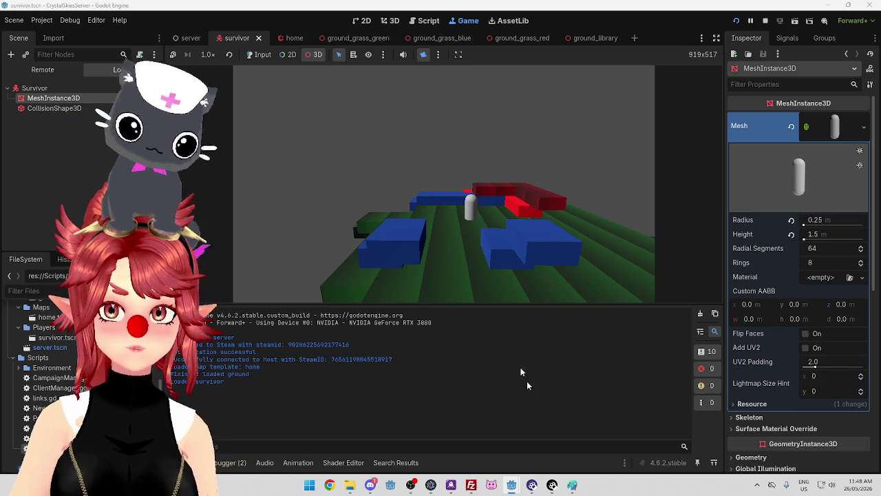
{"action": "left_click", "coordinate": [612, 430]}
{"action": "mouse_move", "coordinate": [408, 142]}
{"action": "left_mouse_down"}
{"action": "mouse_move", "coordinate": [333, 193]}
{"action": "mouse_move", "coordinate": [339, 158]}
{"action": "left_mouse_up"}
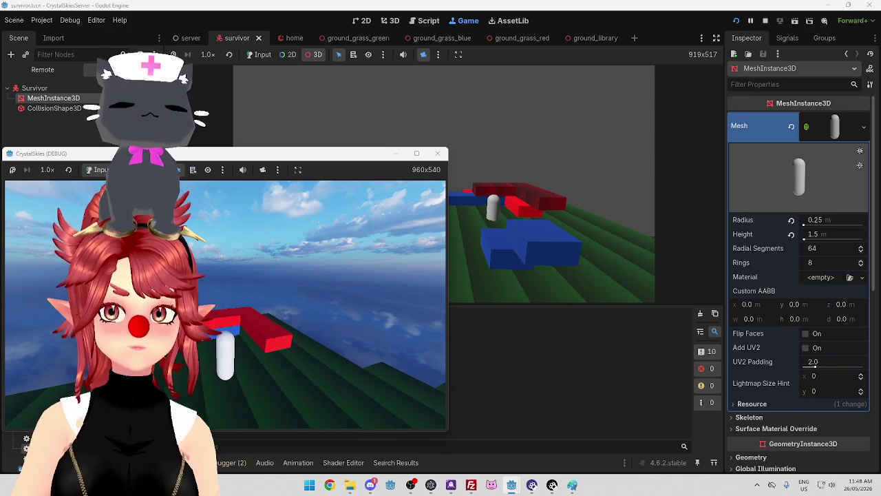
{"action": "left_click_drag", "start_coordinate": [300, 159], "coordinate": [442, 138]}
Inspect the client's remote Survivor under GameManager > PlayerManager > SurvivorManager, at position 1.305, 0.751, 0.004
{"action": "mouse_move", "coordinate": [506, 475]}
{"action": "left_click", "coordinate": [515, 434]}
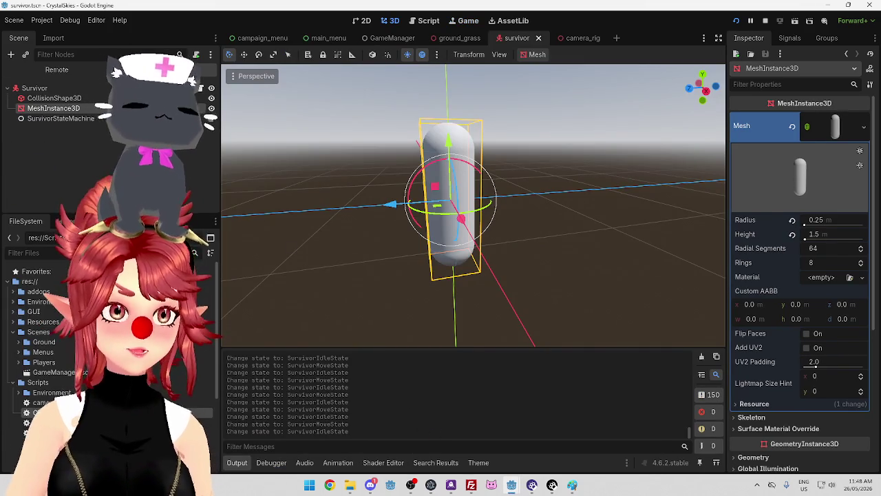
{"action": "left_click", "coordinate": [56, 69]}
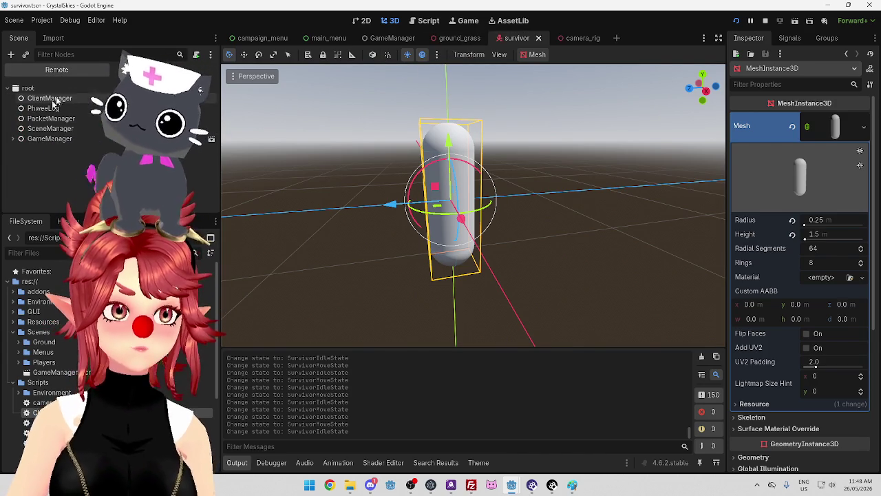
{"action": "left_click", "coordinate": [12, 138]}
{"action": "left_click", "coordinate": [18, 169]}
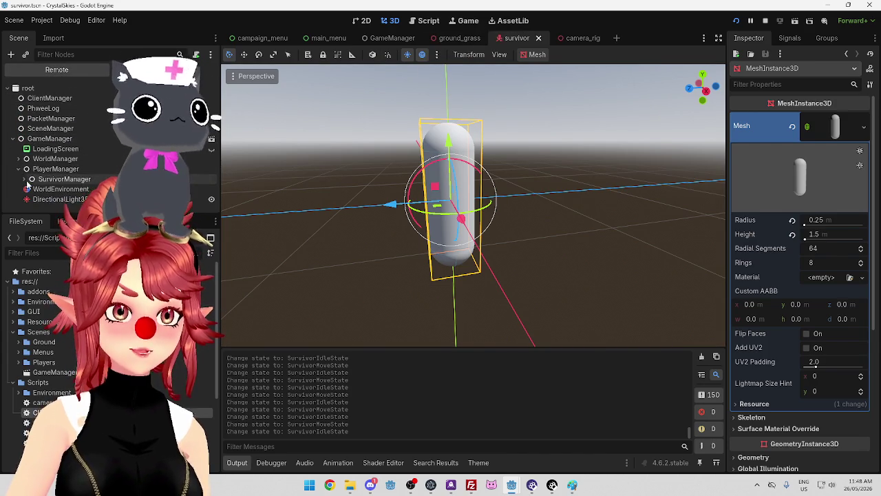
{"action": "left_click", "coordinate": [24, 179]}
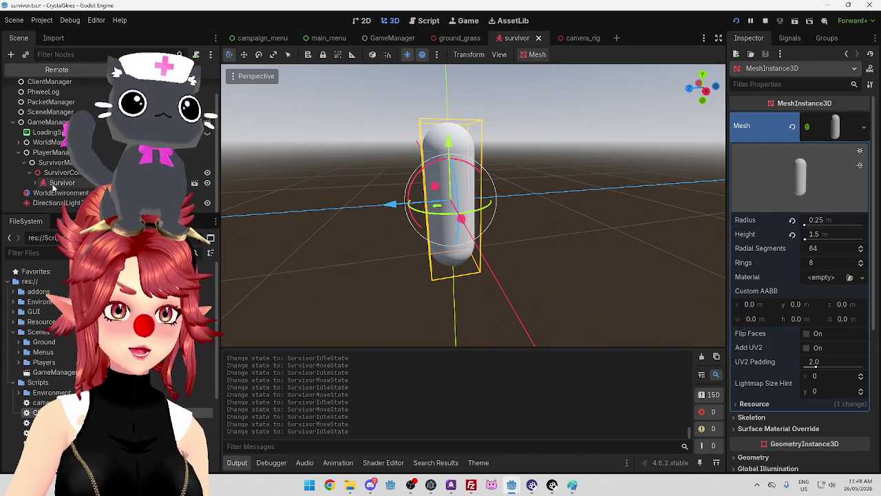
{"action": "left_click", "coordinate": [55, 184]}
{"action": "scroll", "coordinate": [819, 252], "scroll_direction": "down", "scroll_amount": 5}
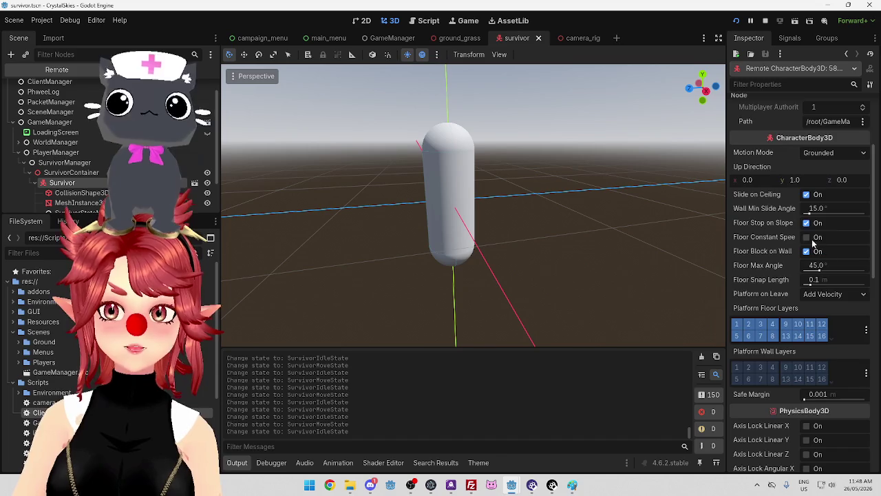
{"action": "scroll", "coordinate": [819, 252], "scroll_direction": "down", "scroll_amount": 15}
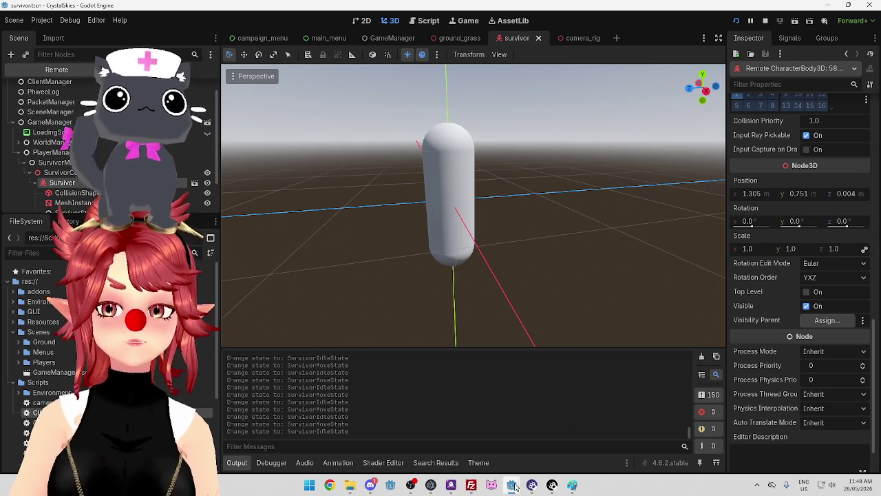
{"action": "mouse_move", "coordinate": [514, 487]}
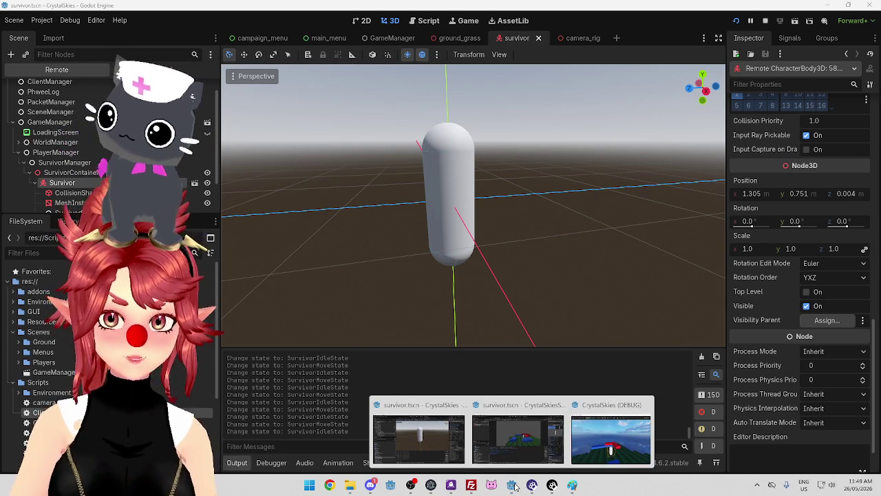
Confirm the server's remote Survivor also sits at 1.305, 0.751, 0.004, then return to the client
{"action": "left_click", "coordinate": [518, 409]}
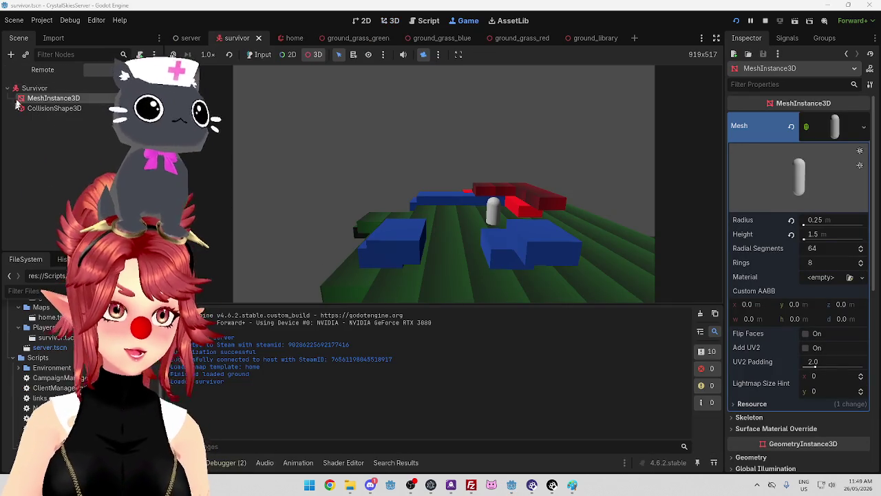
{"action": "left_click", "coordinate": [42, 69]}
{"action": "left_click", "coordinate": [53, 210]}
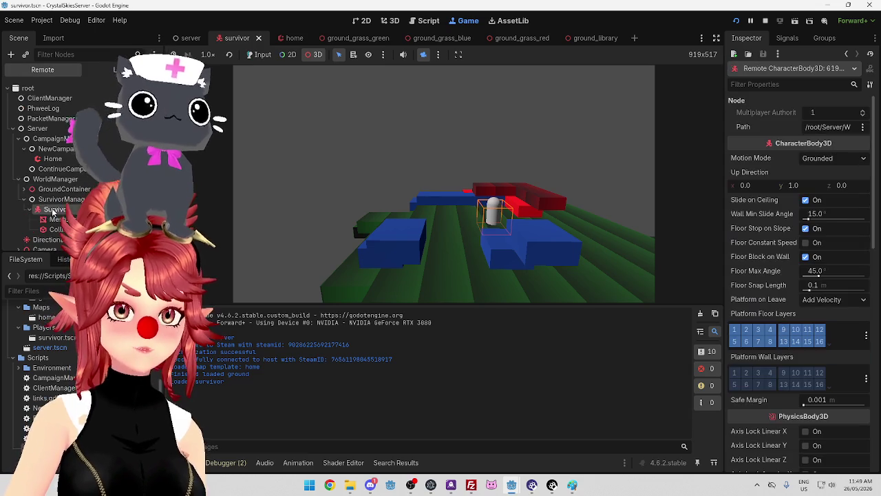
{"action": "scroll", "coordinate": [839, 214], "scroll_direction": "down", "scroll_amount": 10}
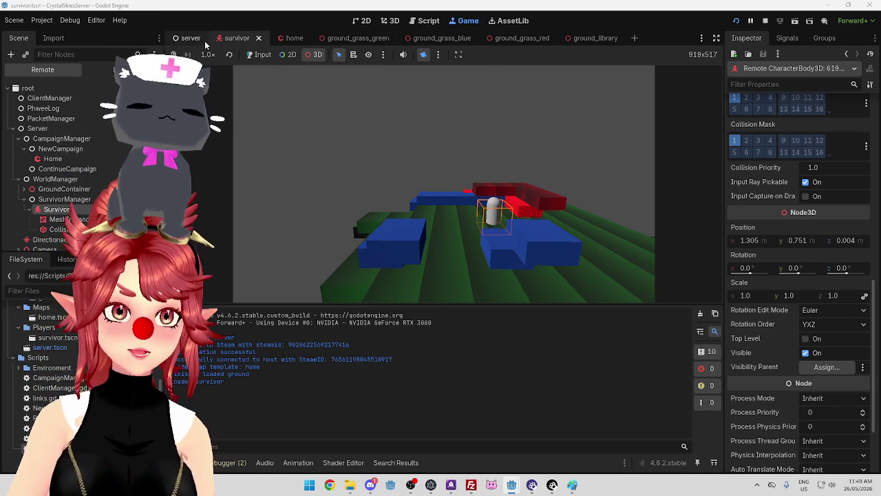
{"action": "left_click", "coordinate": [389, 22]}
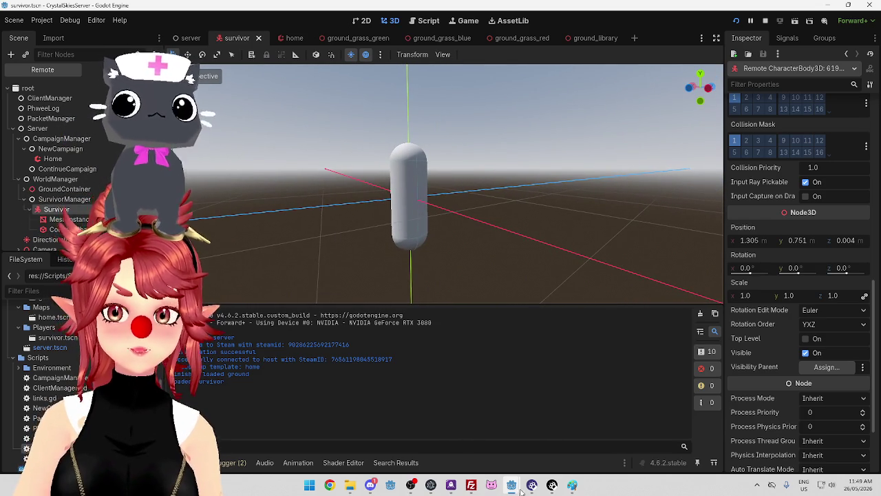
{"action": "mouse_move", "coordinate": [521, 491]}
{"action": "left_click", "coordinate": [416, 434]}
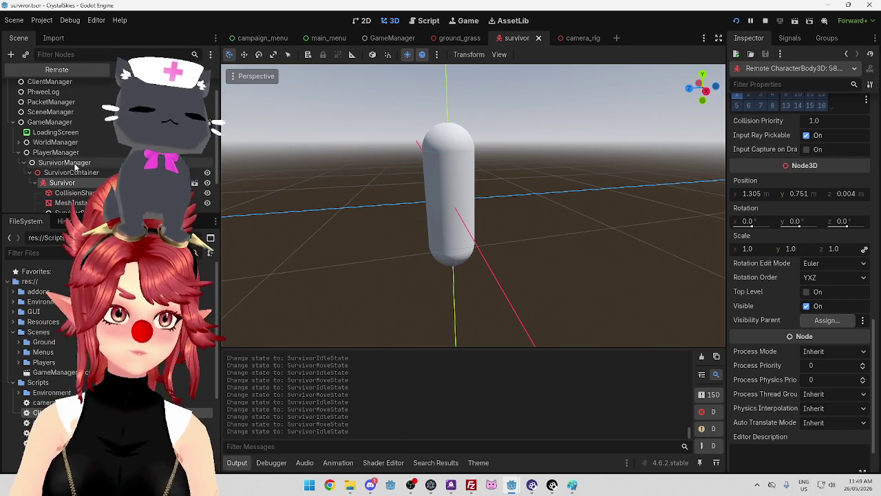
Inspect the client Survivor's CollisionShape3D, Survivor body and MeshInstance3D in the Remote tree
{"action": "left_click", "coordinate": [75, 193]}
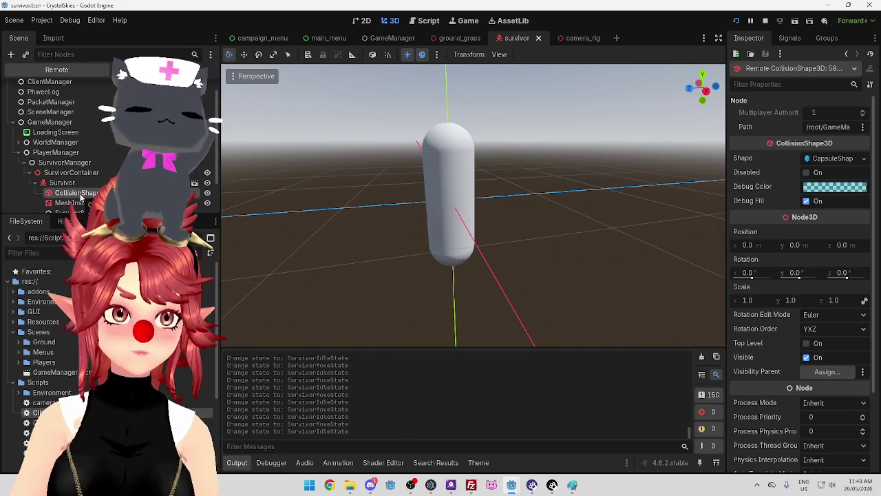
{"action": "left_click", "coordinate": [83, 184]}
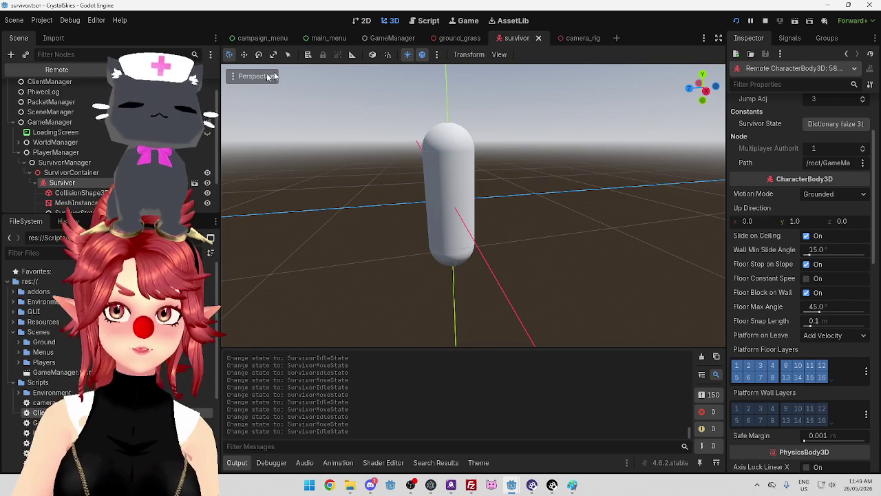
{"action": "left_click", "coordinate": [75, 193]}
{"action": "scroll", "coordinate": [809, 370], "scroll_direction": "down", "scroll_amount": 3}
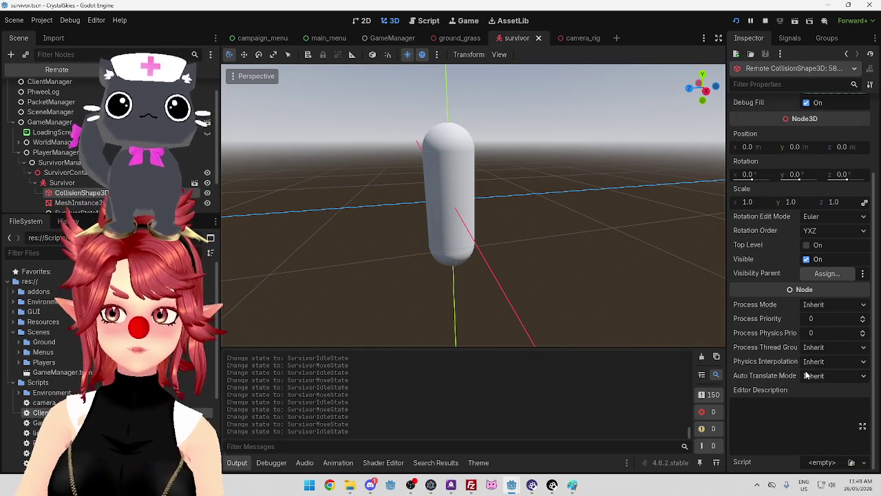
{"action": "scroll", "coordinate": [812, 321], "scroll_direction": "up", "scroll_amount": 2}
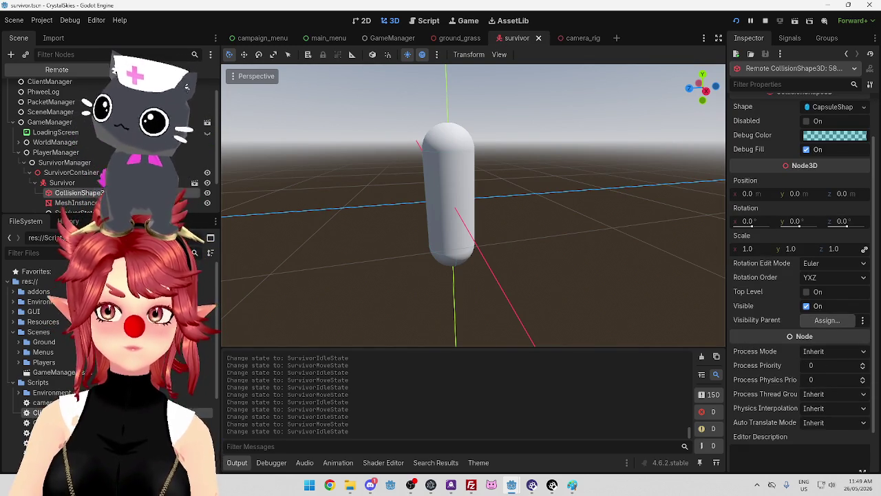
{"action": "key", "text": "Down"}
{"action": "scroll", "coordinate": [793, 204], "scroll_direction": "down", "scroll_amount": 12}
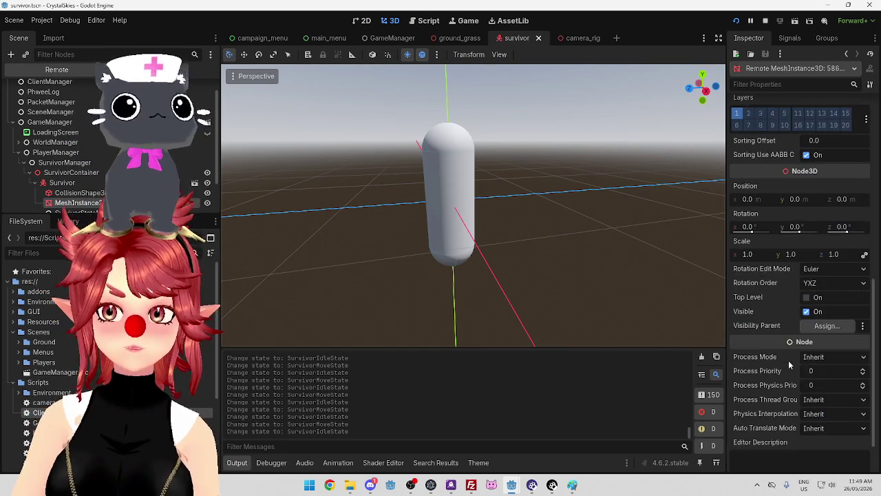
In the server editor, inspect the Survivor's MeshInstance3D, then its capsule CollisionShape3D at 0, 0, 0
{"action": "mouse_move", "coordinate": [511, 482]}
{"action": "left_click", "coordinate": [541, 440]}
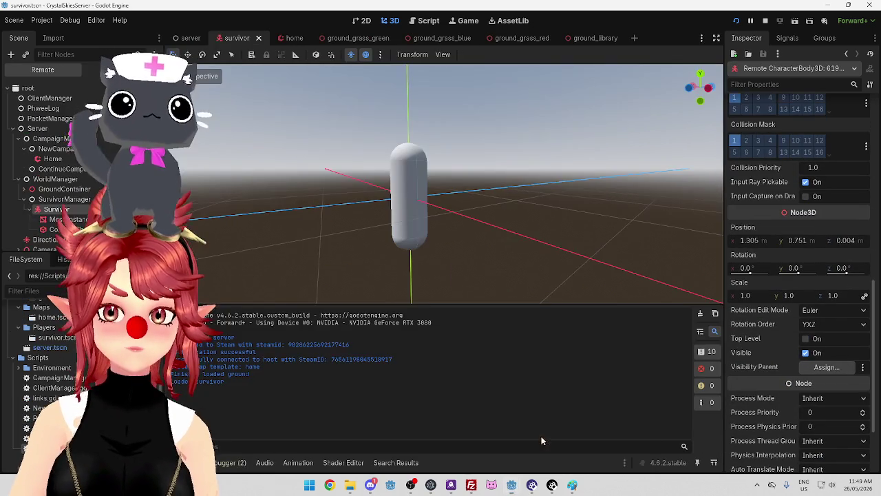
{"action": "key", "text": "Down"}
{"action": "scroll", "coordinate": [798, 370], "scroll_direction": "down", "scroll_amount": 10}
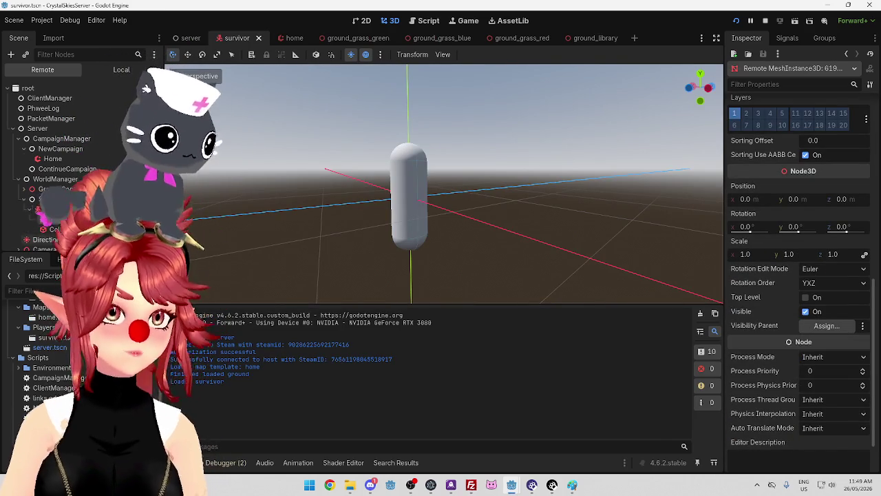
{"action": "key", "text": "Down"}
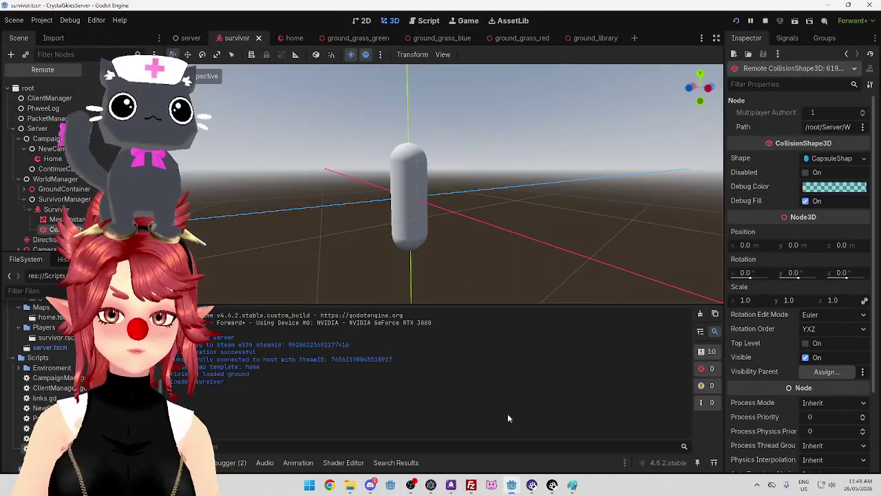
Orbit the embedded game view, move the debug game window lower left, and focus it
{"action": "left_click", "coordinate": [457, 22]}
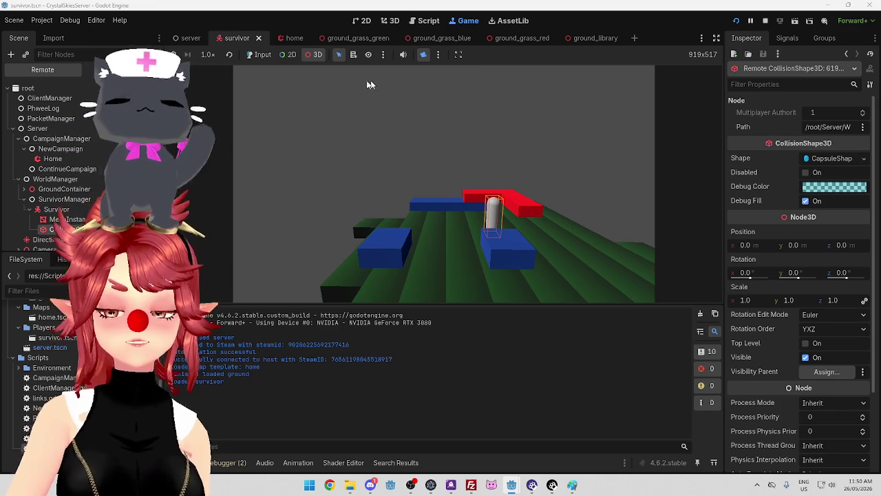
{"action": "mouse_move", "coordinate": [289, 179]}
{"action": "left_mouse_down"}
{"action": "mouse_move", "coordinate": [440, 199]}
{"action": "mouse_move", "coordinate": [419, 222]}
{"action": "mouse_move", "coordinate": [434, 201]}
{"action": "mouse_move", "coordinate": [449, 230]}
{"action": "left_mouse_up"}
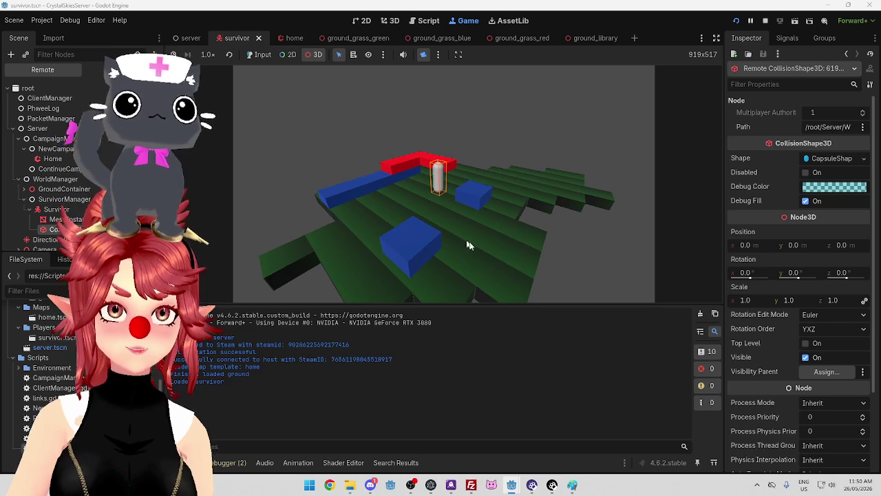
{"action": "mouse_move", "coordinate": [512, 484]}
{"action": "left_click", "coordinate": [604, 430]}
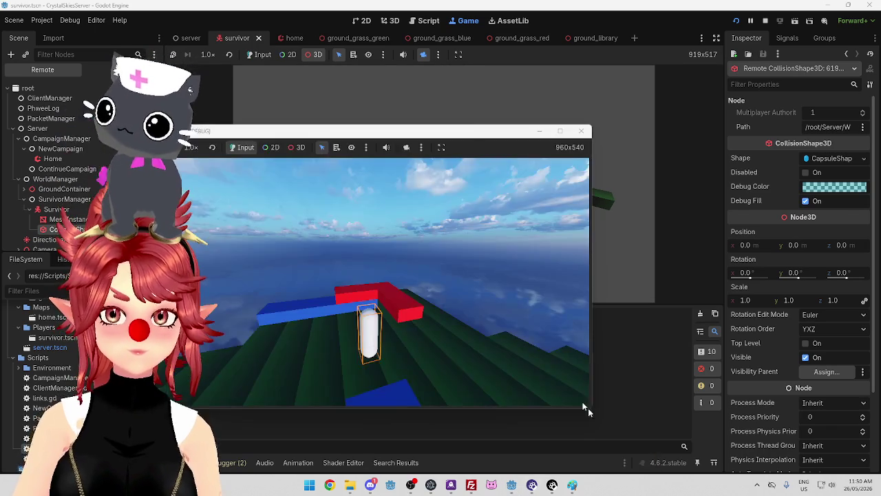
{"action": "mouse_move", "coordinate": [472, 125]}
{"action": "left_mouse_down"}
{"action": "mouse_move", "coordinate": [470, 189]}
{"action": "mouse_move", "coordinate": [514, 250]}
{"action": "mouse_move", "coordinate": [337, 197]}
{"action": "mouse_move", "coordinate": [345, 199]}
{"action": "left_mouse_up"}
{"action": "left_click", "coordinate": [313, 336]}
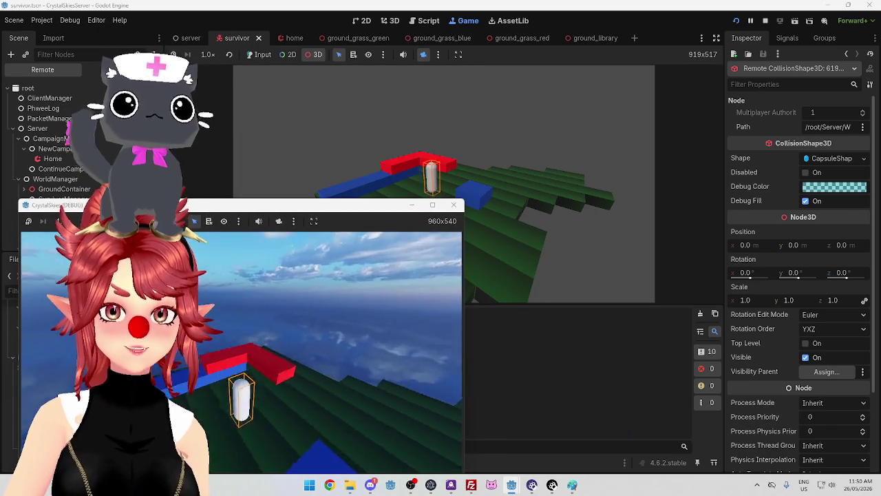
Walk the survivor capsule across the green blocks, red plank and blue plank
{"action": "key", "text": "w"}
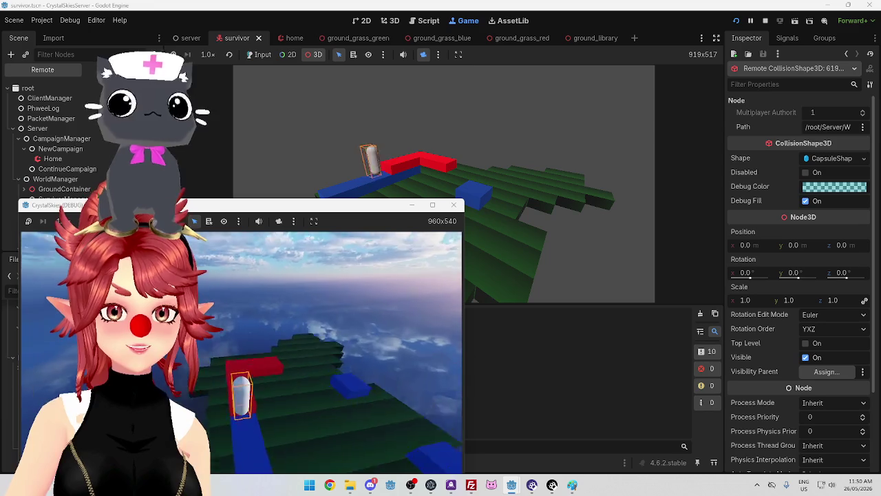
{"action": "key", "text": "w"}
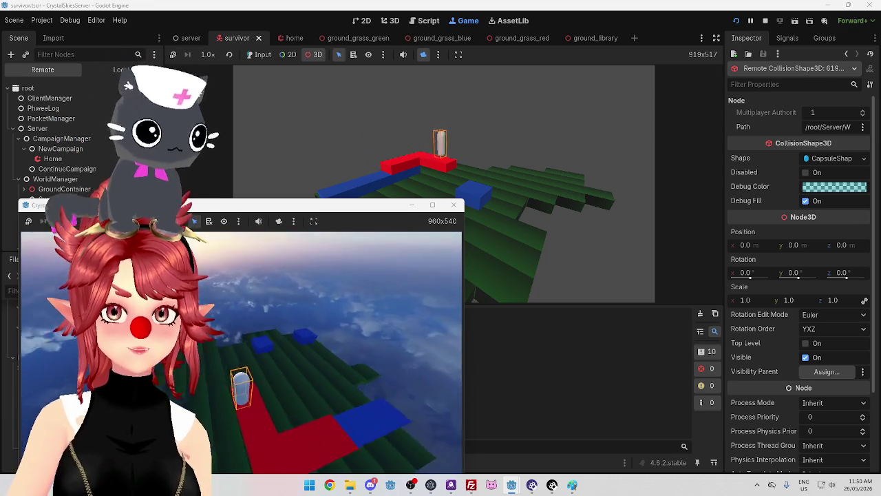
{"action": "key", "text": "w"}
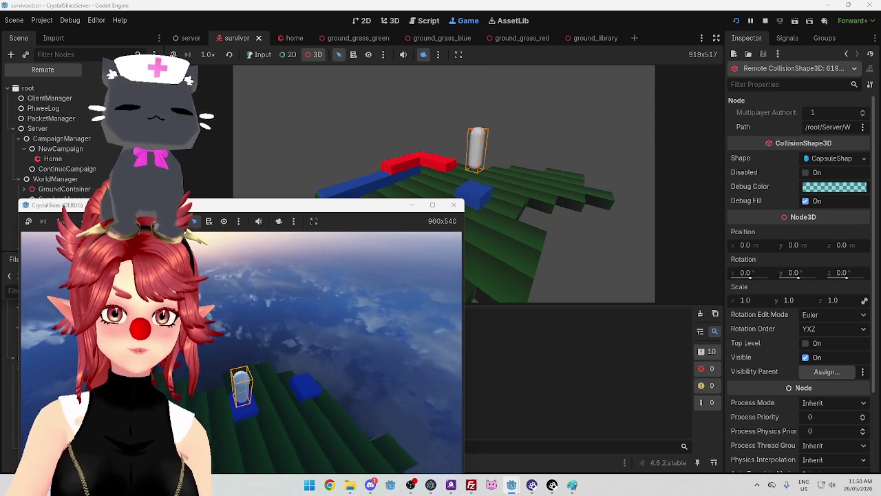
{"action": "key", "text": "w"}
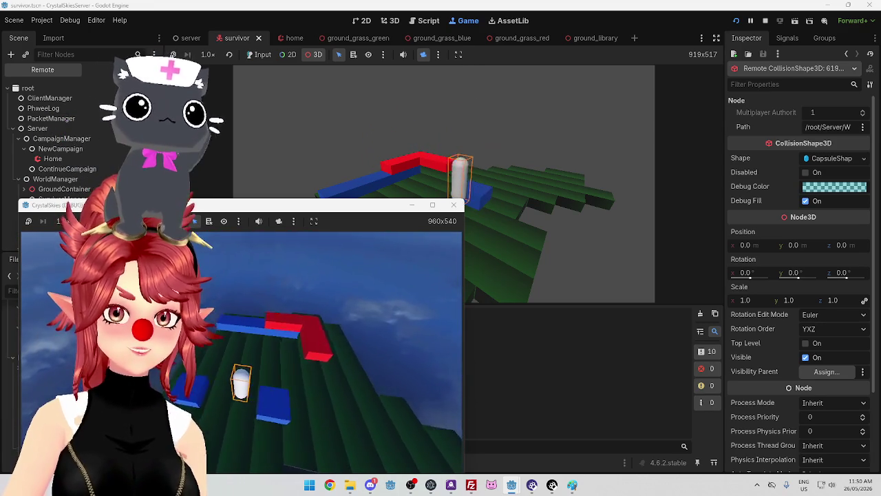
{"action": "key", "text": "w"}
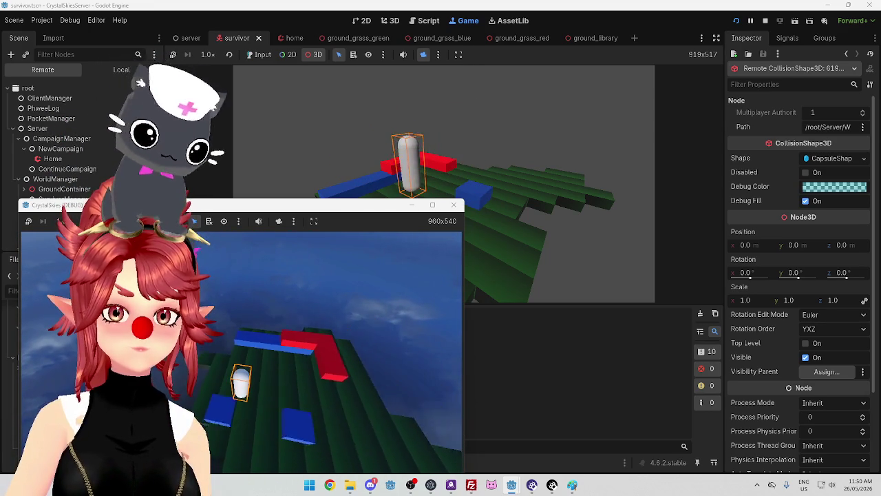
{"action": "key", "text": "w"}
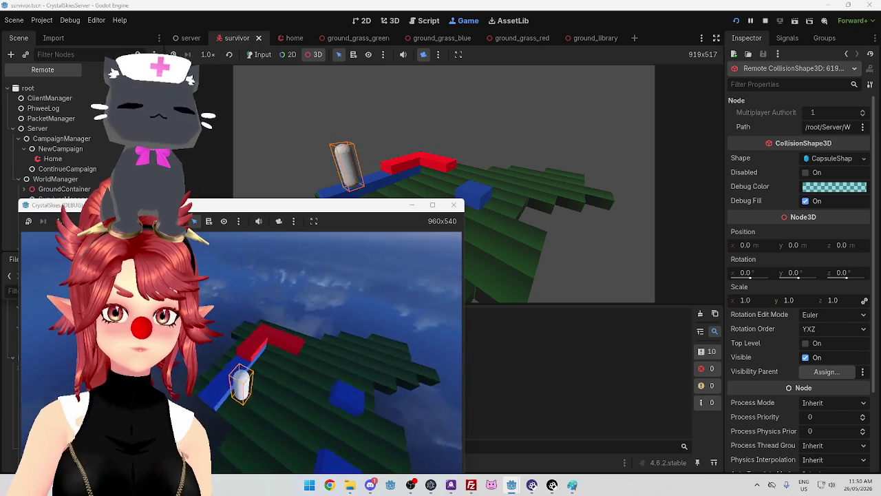
{"action": "key", "text": "w"}
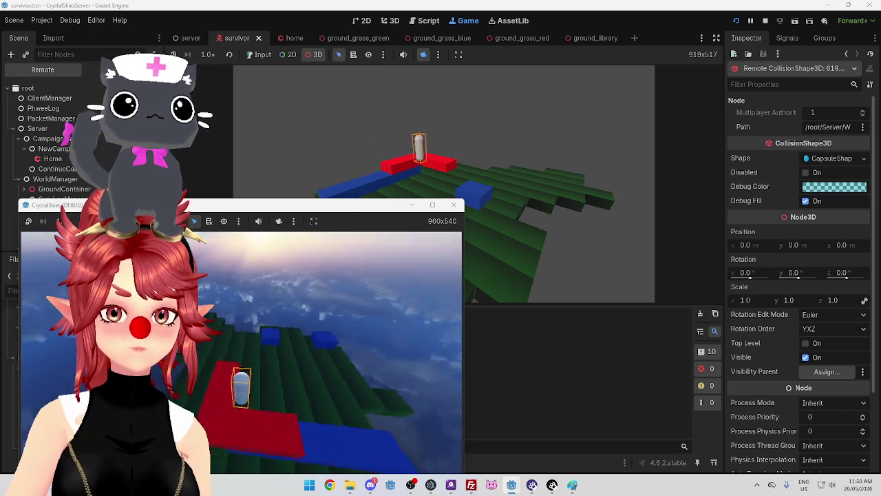
{"action": "key", "text": "w"}
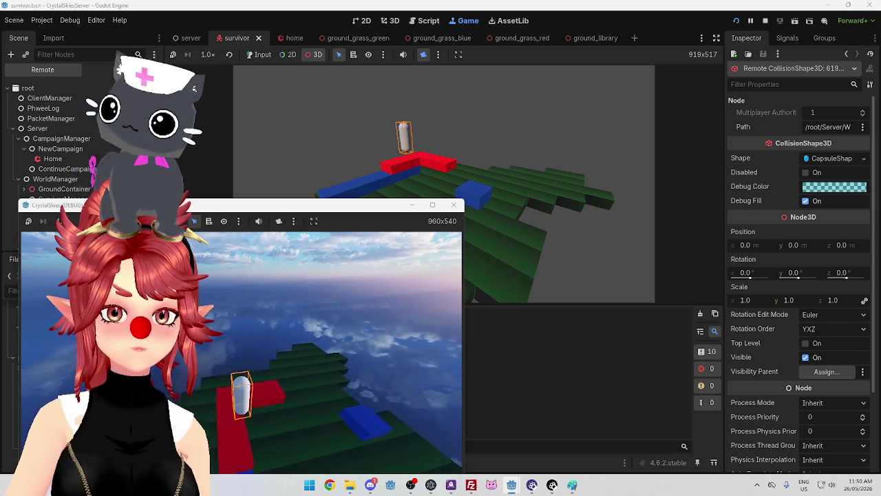
{"action": "key", "text": "w"}
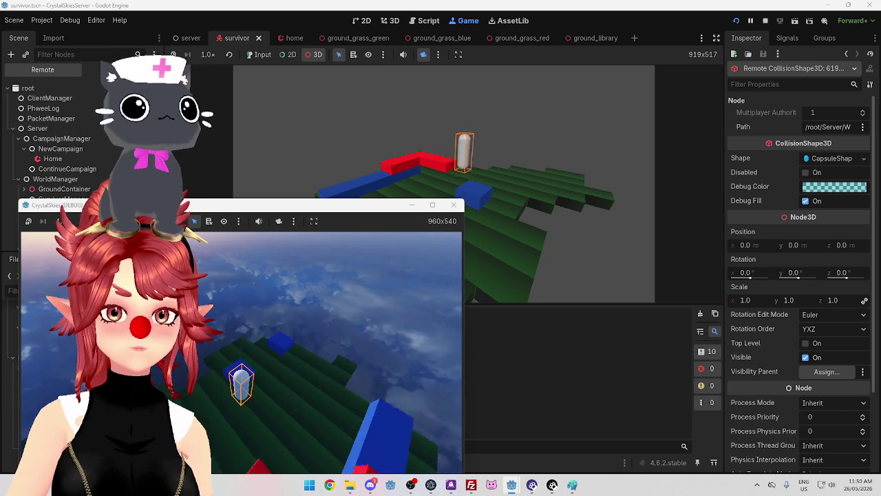
{"action": "key", "text": "w"}
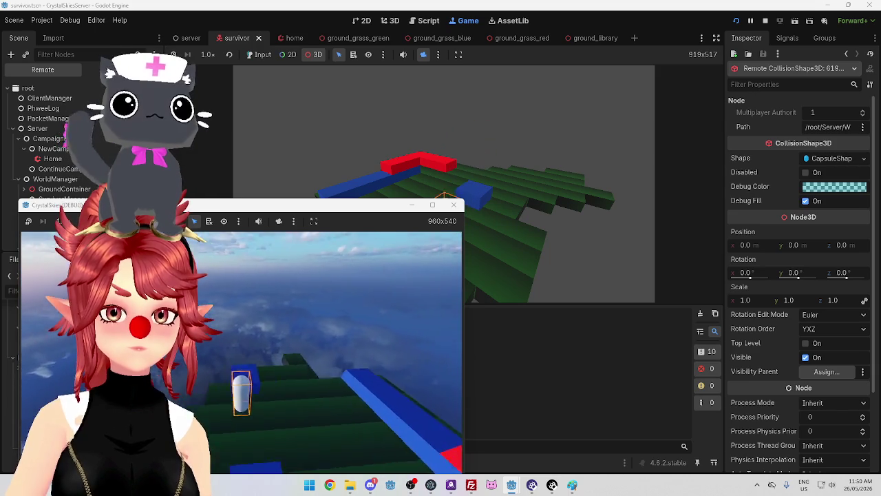
{"action": "key", "text": "w"}
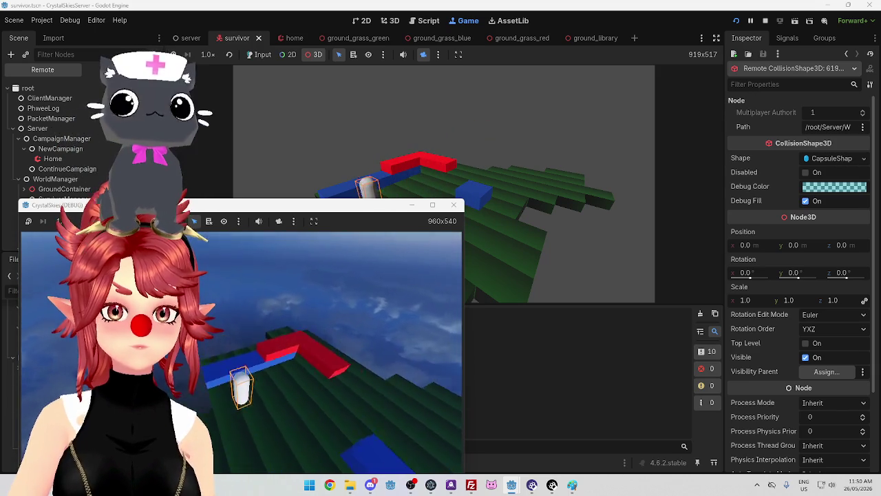
{"action": "key", "text": "w"}
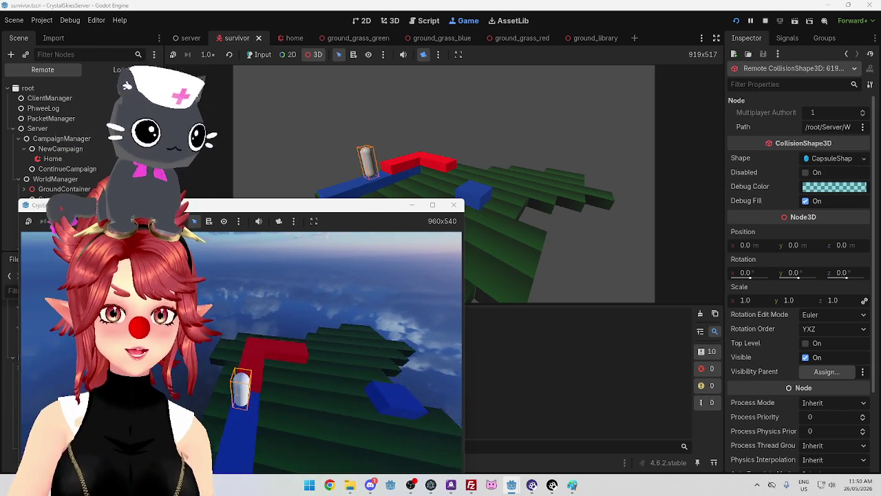
{"action": "key", "text": "w"}
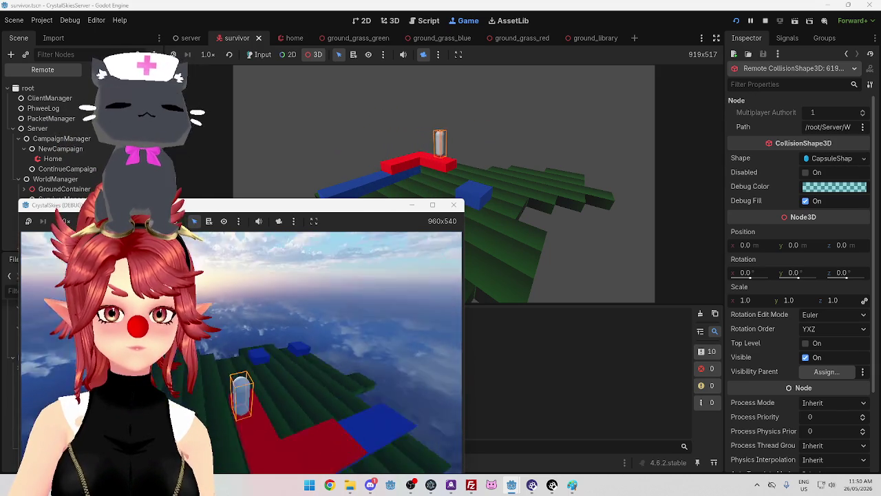
{"action": "key", "text": "w"}
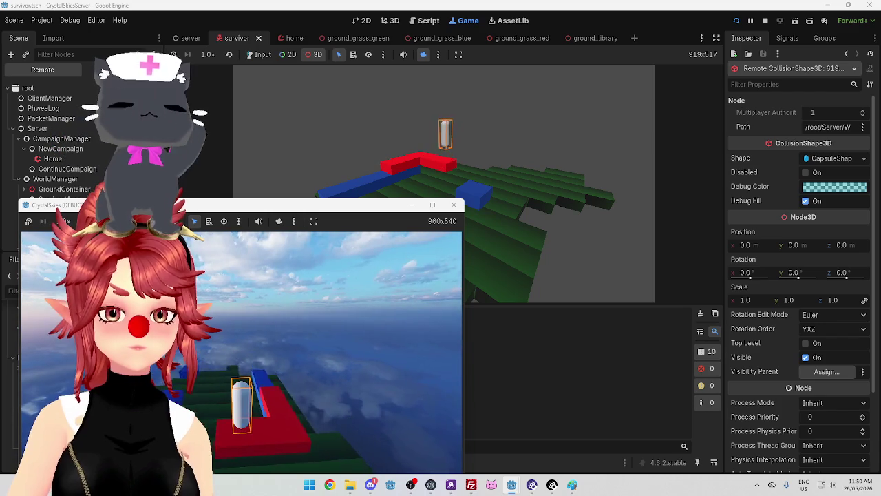
{"action": "key", "text": "w"}
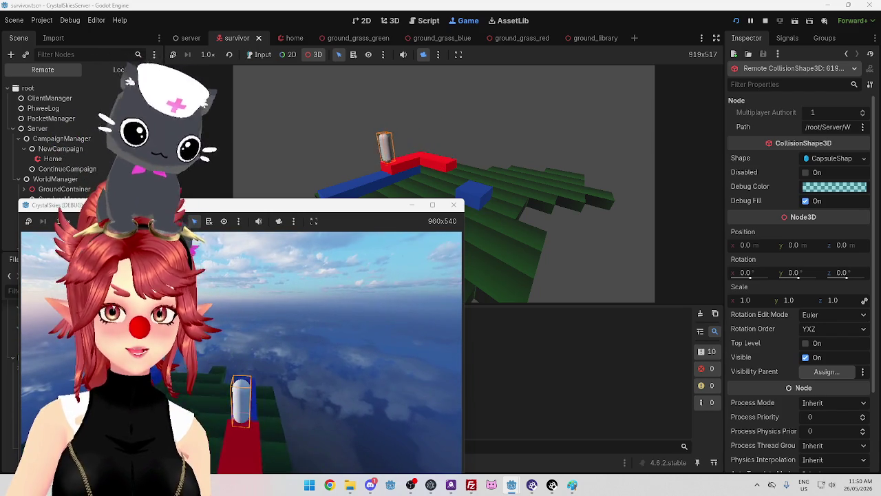
{"action": "key", "text": "w"}
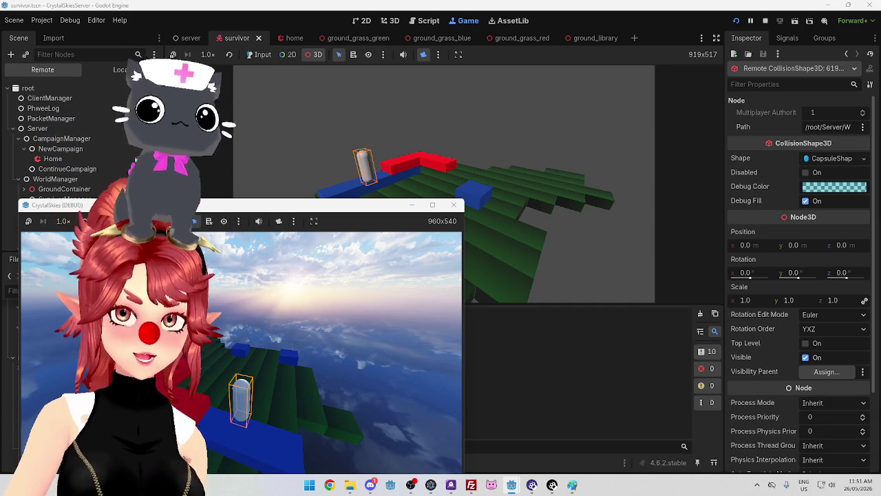
Walk the capsule along the red platform and jump, then switch back to the server editor
{"action": "key", "text": "w"}
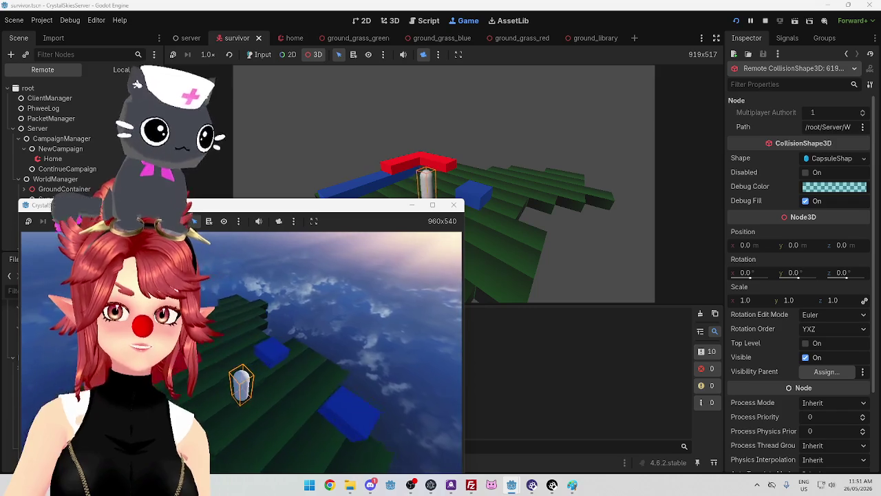
{"action": "key", "text": "w"}
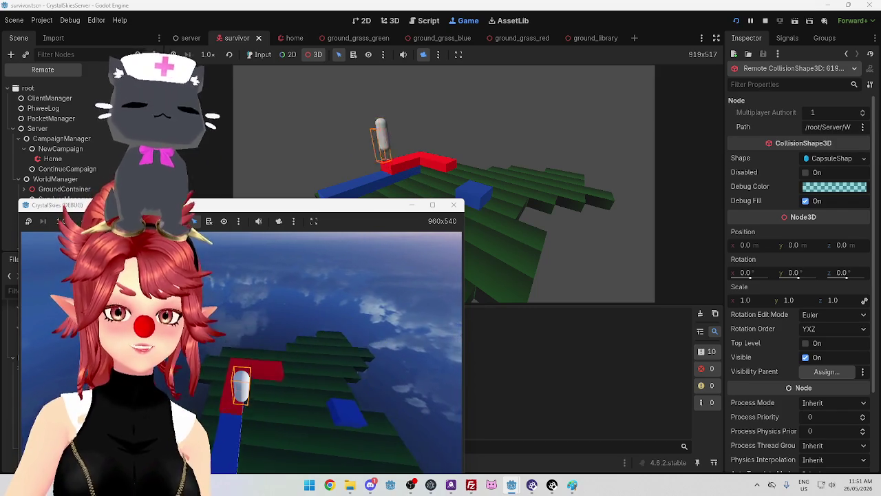
{"action": "key", "text": "w"}
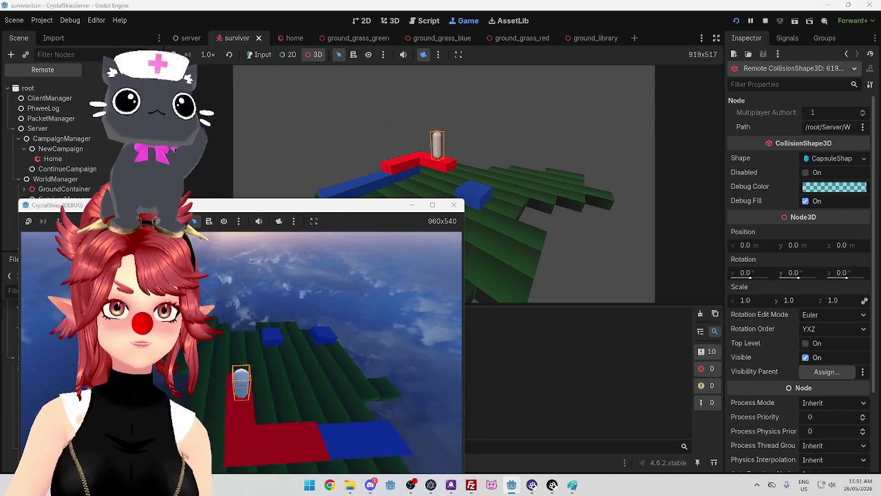
{"action": "key", "text": "w"}
{"action": "key", "text": "w"}
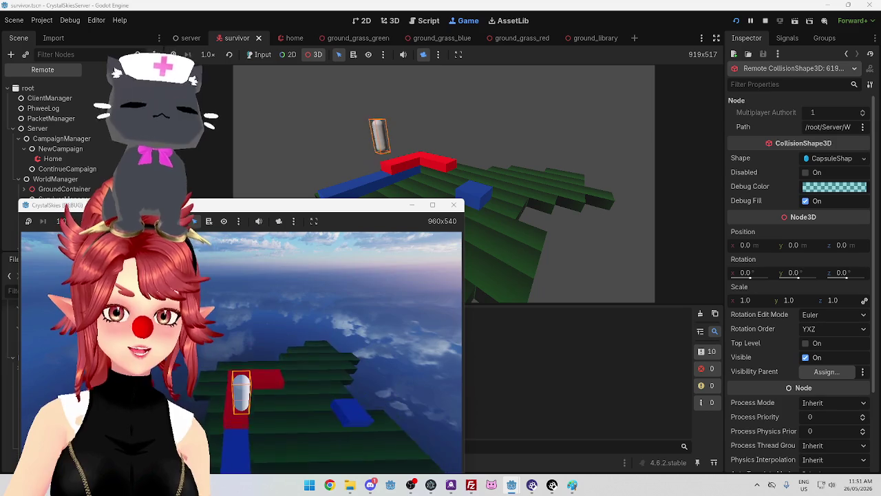
{"action": "key", "text": "w"}
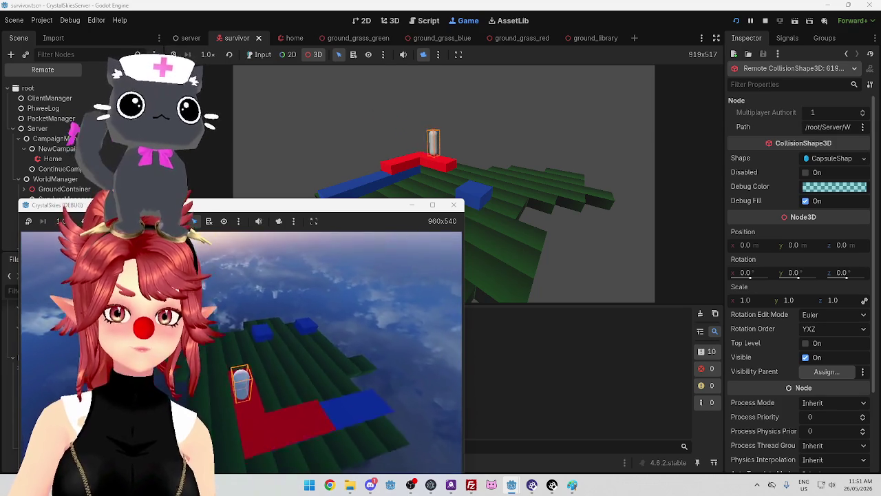
{"action": "key", "text": "w"}
{"action": "key", "text": "space"}
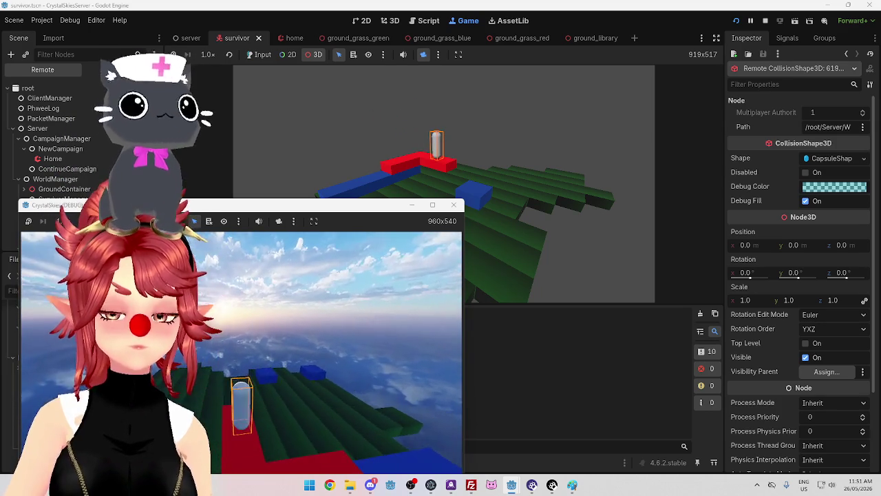
{"action": "key", "text": "w"}
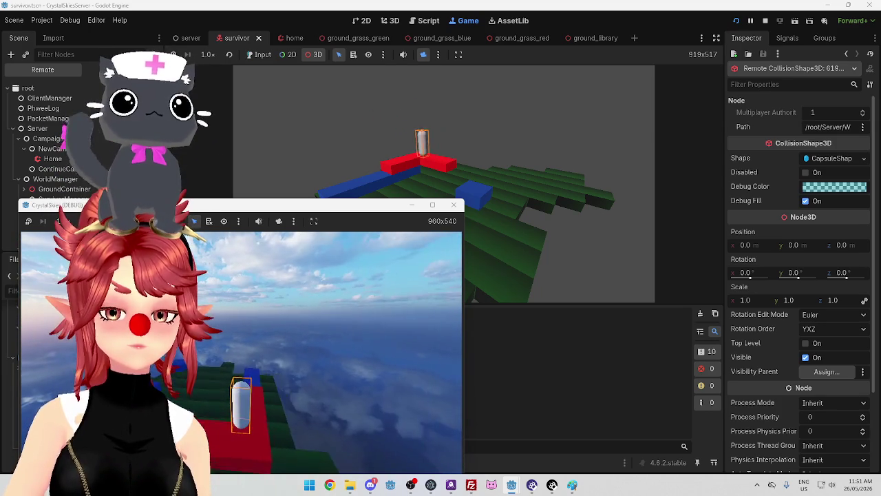
{"action": "key", "text": "alt+Tab"}
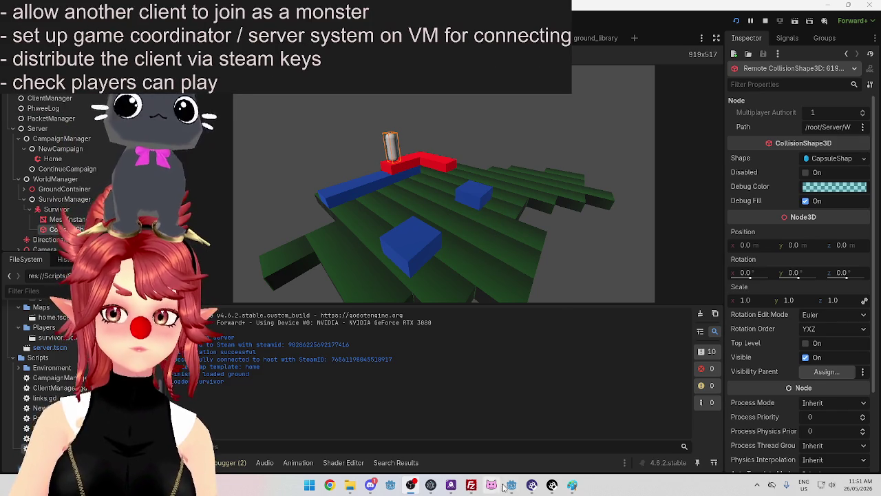
Bring the CrystalSkies (DEBUG) window forward from the Godot taskbar preview, showing the capsule on the red block
{"action": "mouse_move", "coordinate": [511, 484]}
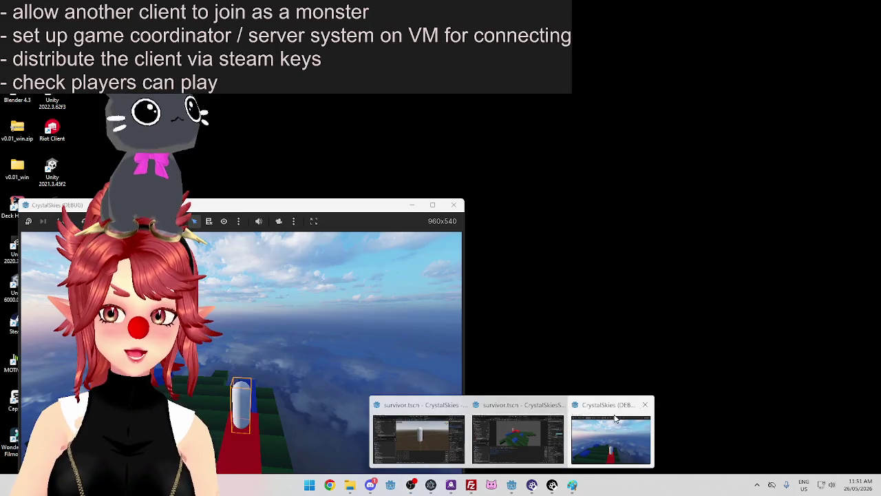
{"action": "left_click", "coordinate": [610, 439]}
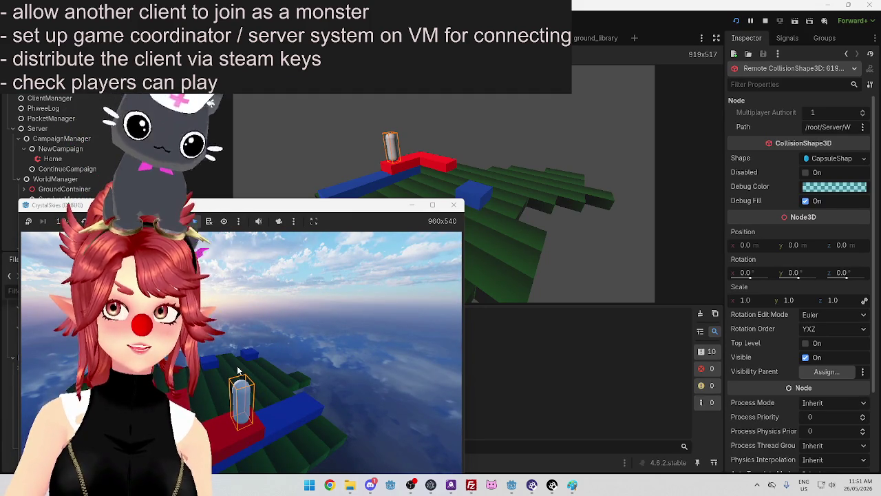
Drag the CrystalSkies (DEBUG) window's title bar slightly higher over the server editor
{"action": "left_click_drag", "start_coordinate": [342, 210], "coordinate": [344, 183]}
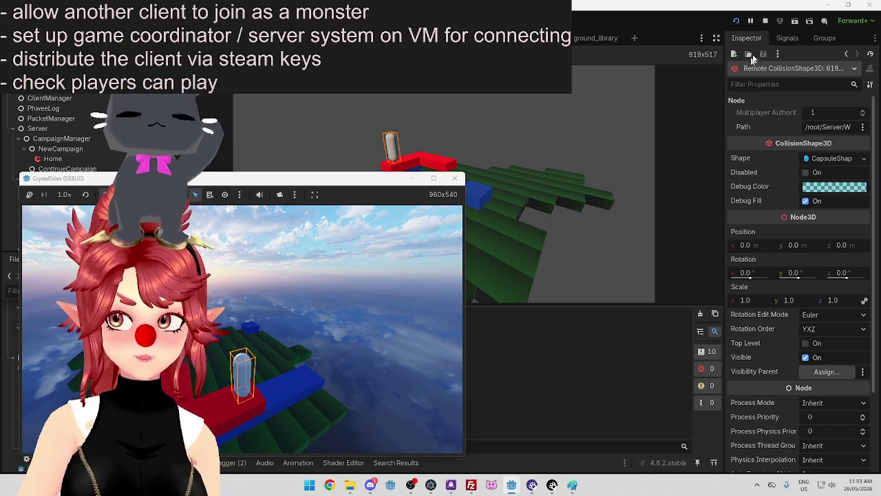
Stop the running game with F8 and return to the client editor
{"action": "key", "text": "F8"}
{"action": "mouse_move", "coordinate": [511, 485]}
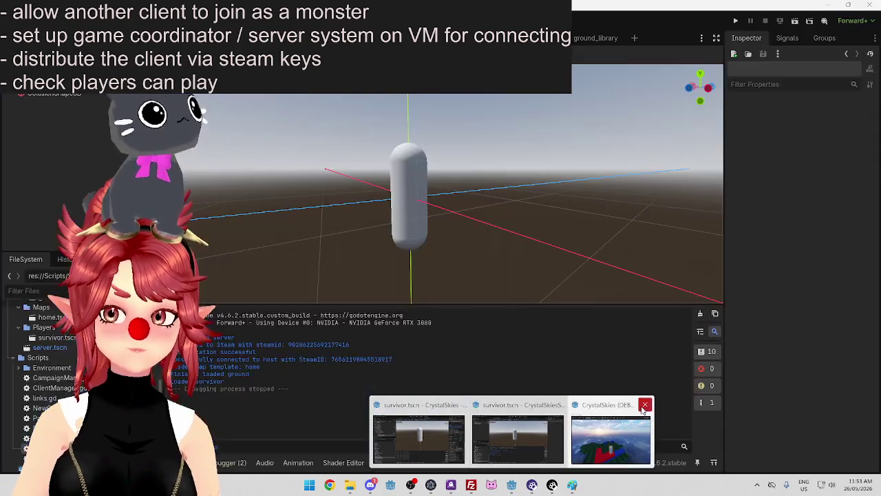
{"action": "left_click", "coordinate": [499, 427]}
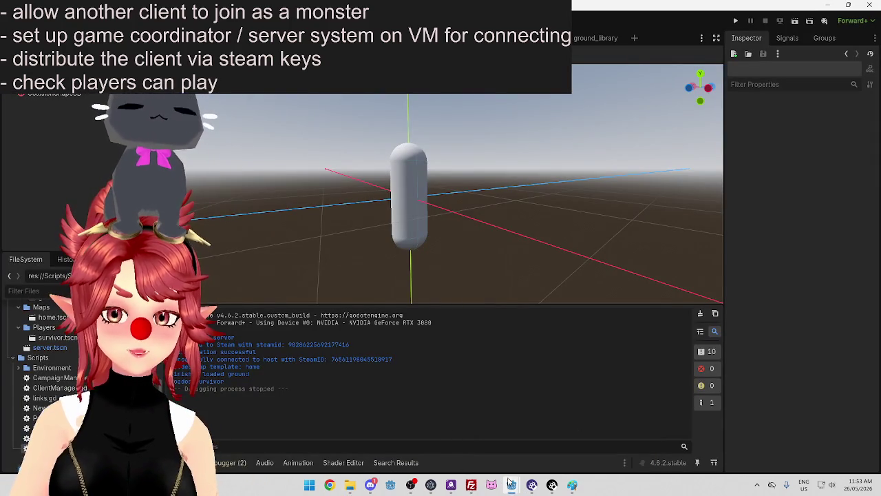
{"action": "left_click", "coordinate": [460, 441]}
{"action": "scroll", "coordinate": [508, 240], "scroll_direction": "up", "scroll_amount": 1}
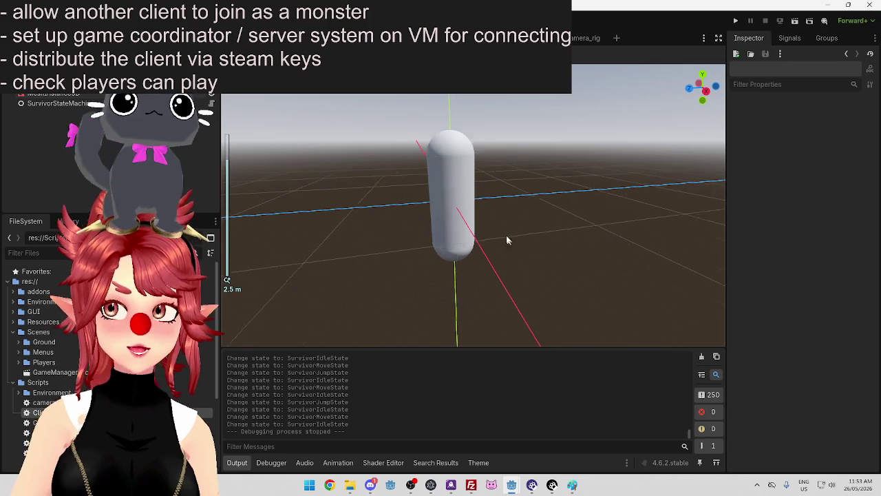
{"action": "scroll", "coordinate": [399, 181], "scroll_direction": "down", "scroll_amount": 2}
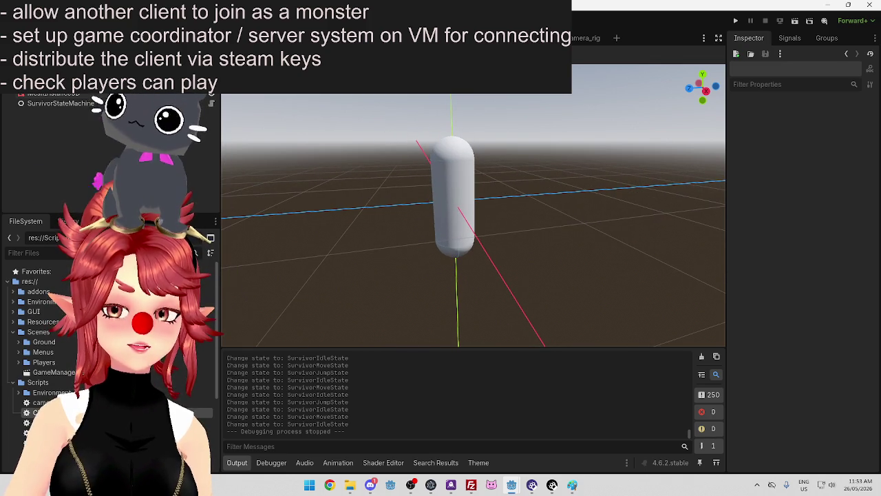
Open the GameManager scene and PlayerManager.gd to view its _physics_process and send_inputs code
{"action": "double_click", "coordinate": [54, 372]}
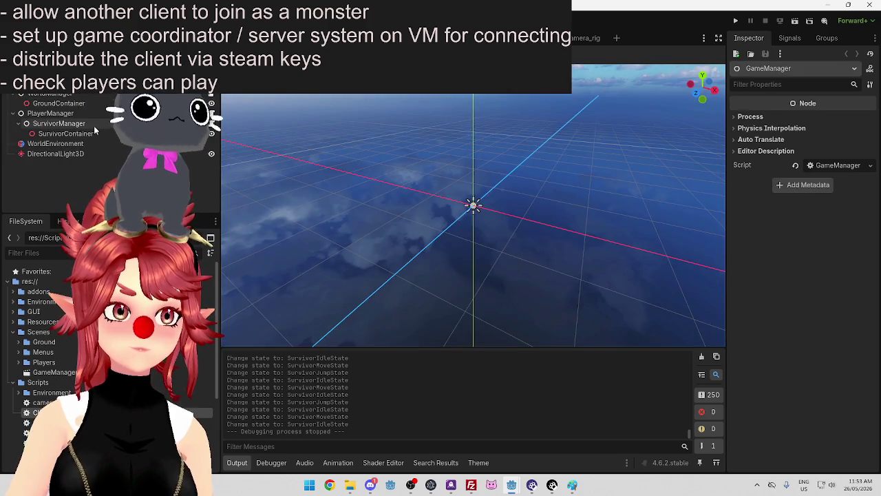
{"action": "left_click", "coordinate": [50, 112]}
{"action": "left_click", "coordinate": [200, 113]}
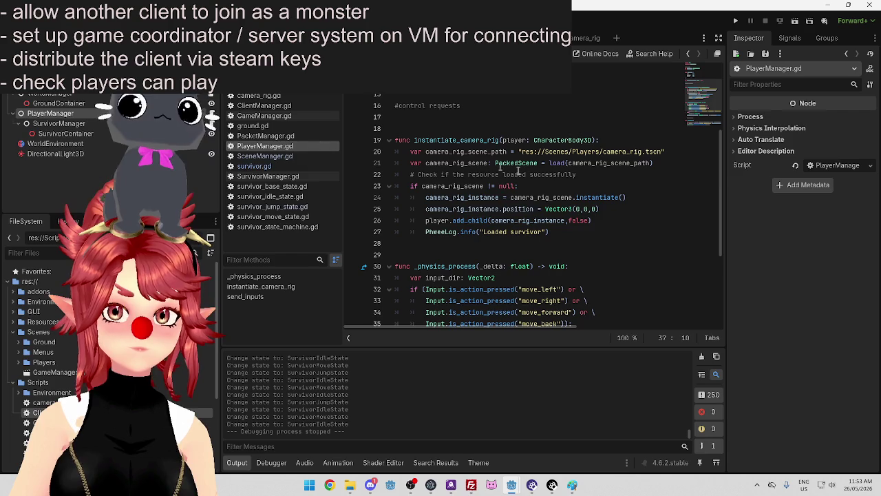
{"action": "scroll", "coordinate": [475, 172], "scroll_direction": "down", "scroll_amount": 4}
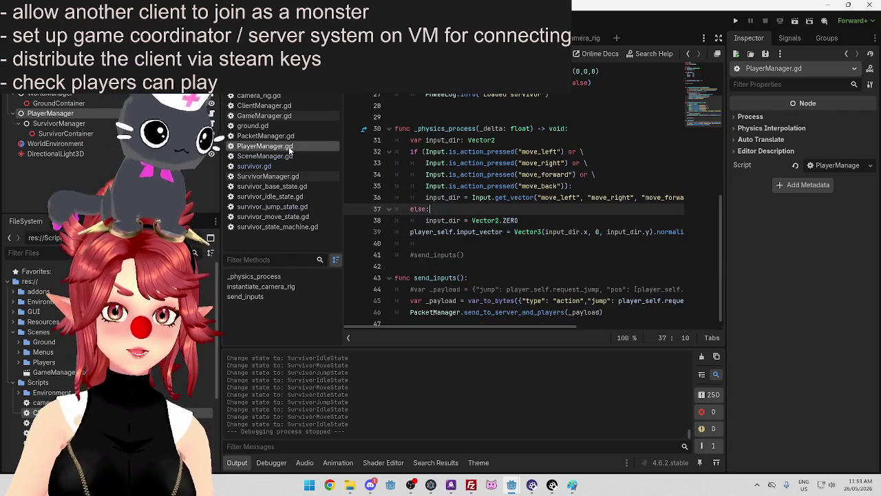
{"action": "scroll", "coordinate": [533, 207], "scroll_direction": "down", "scroll_amount": 1}
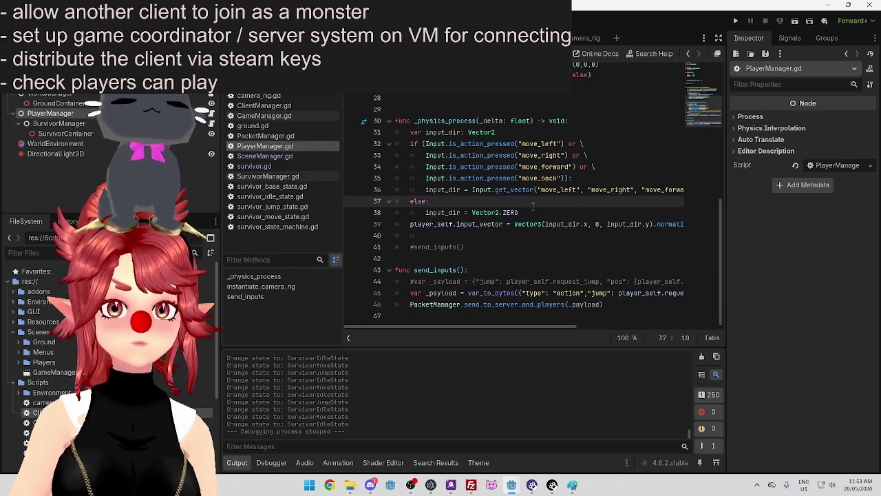
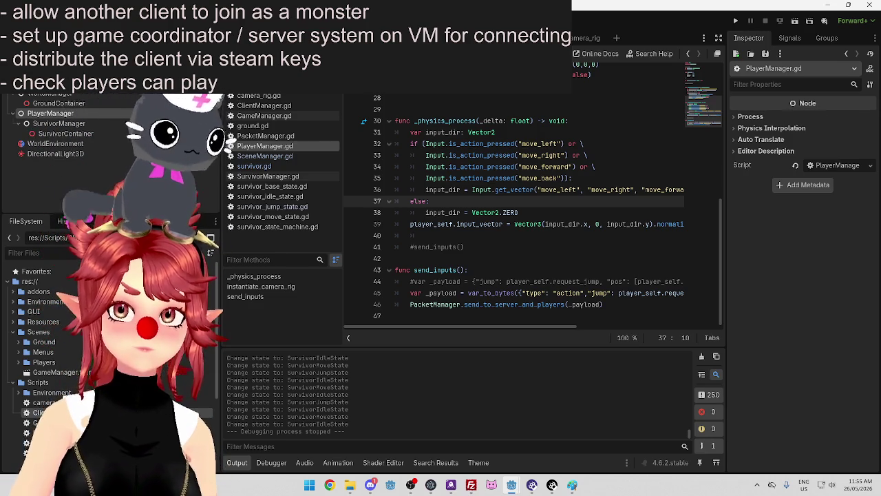
Add an Area3D child node under WorldManager, found by searching 'area'
{"action": "left_click", "coordinate": [59, 104]}
{"action": "left_click", "coordinate": [55, 112]}
{"action": "left_click", "coordinate": [58, 104]}
{"action": "left_click", "coordinate": [62, 95]}
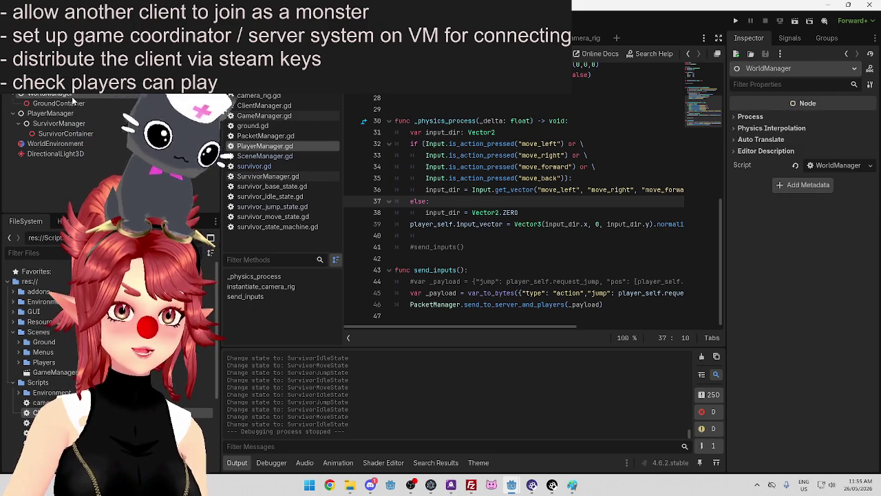
{"action": "right_click", "coordinate": [72, 101]}
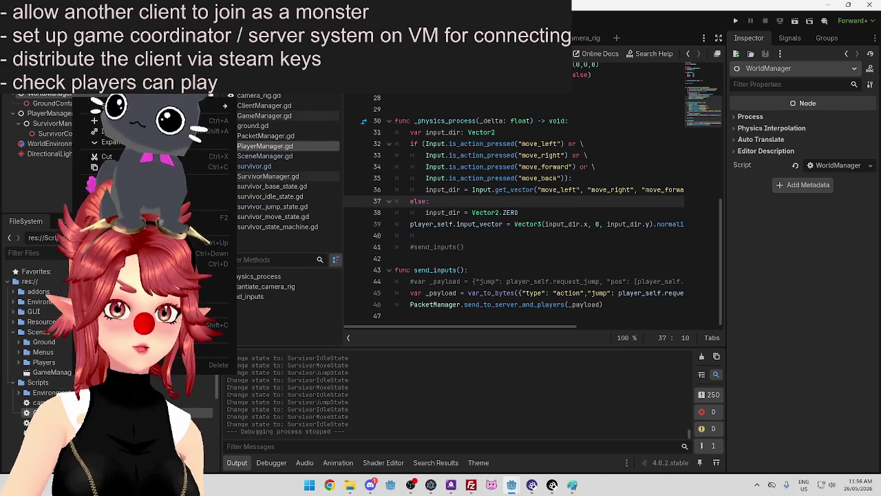
{"action": "left_click", "coordinate": [116, 120]}
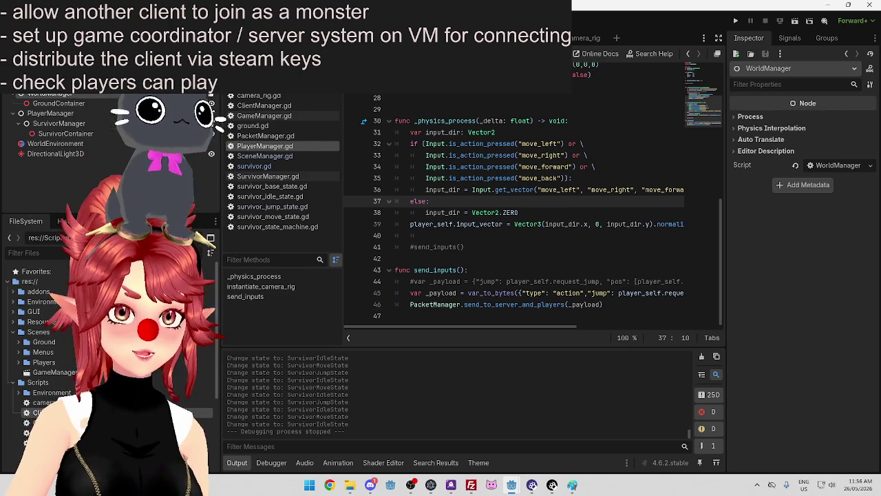
{"action": "type", "text": "area"}
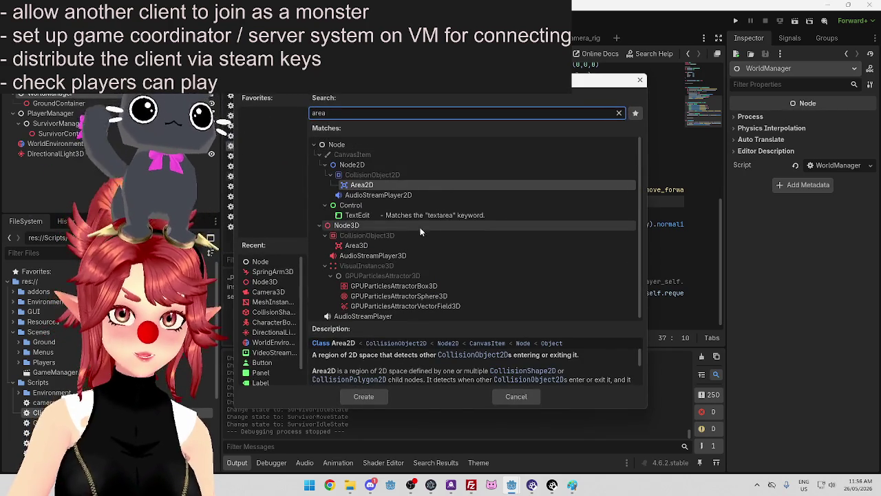
{"action": "left_click", "coordinate": [386, 245]}
{"action": "double_click", "coordinate": [385, 245]}
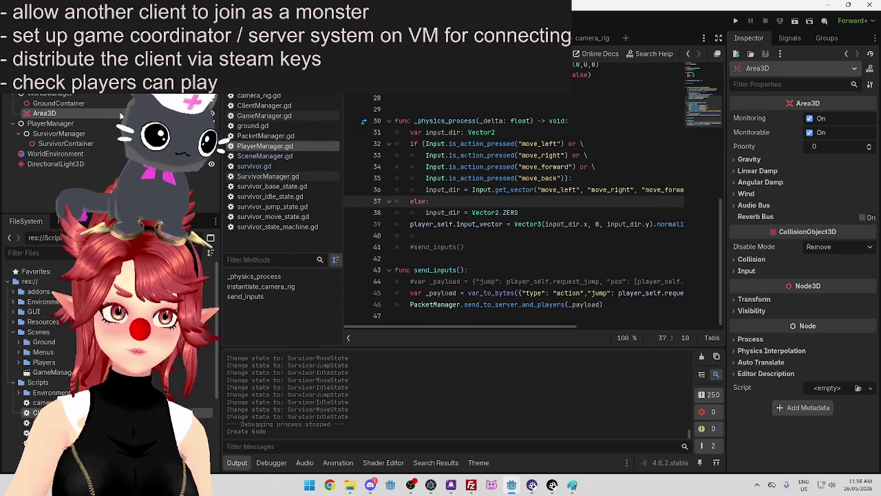
Begin adding another child node, search 'worl', then cancel the Create Node dialog
{"action": "right_click", "coordinate": [212, 113]}
{"action": "left_click", "coordinate": [215, 122]}
{"action": "type", "text": "worl"}
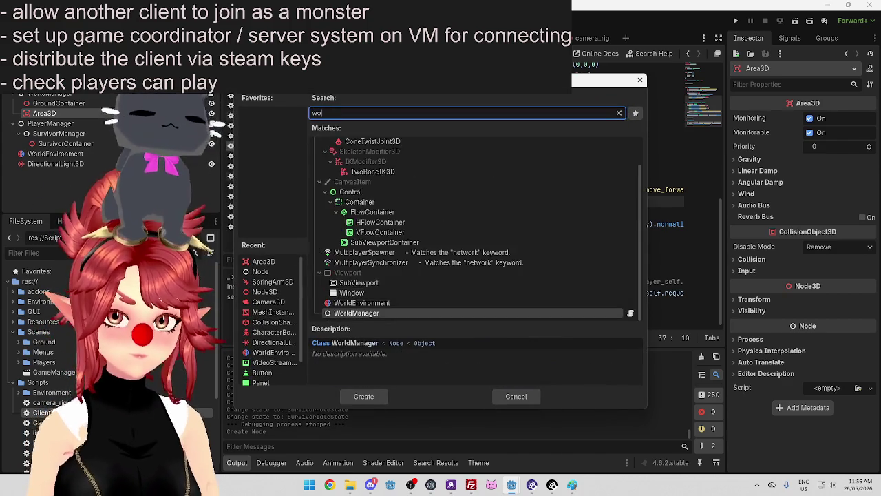
{"action": "left_click", "coordinate": [529, 399]}
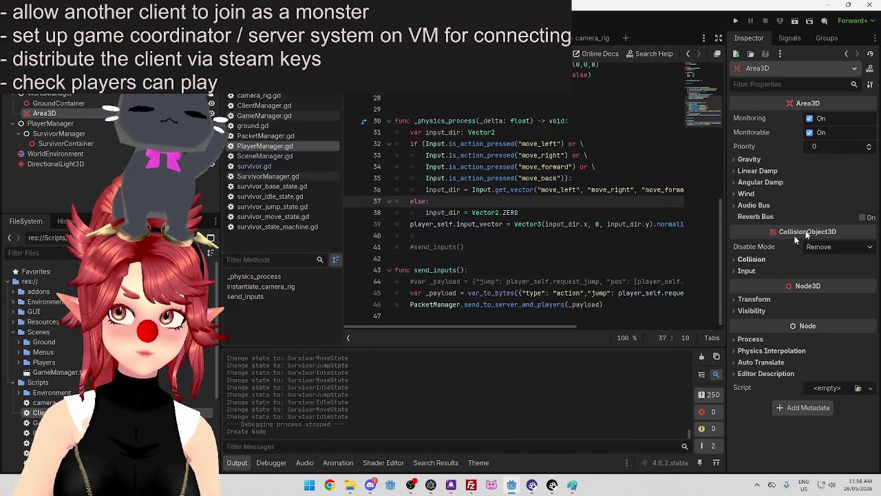
Reselect Area3D, glance at its collision settings, and start adding a child node to it
{"action": "left_click", "coordinate": [76, 123]}
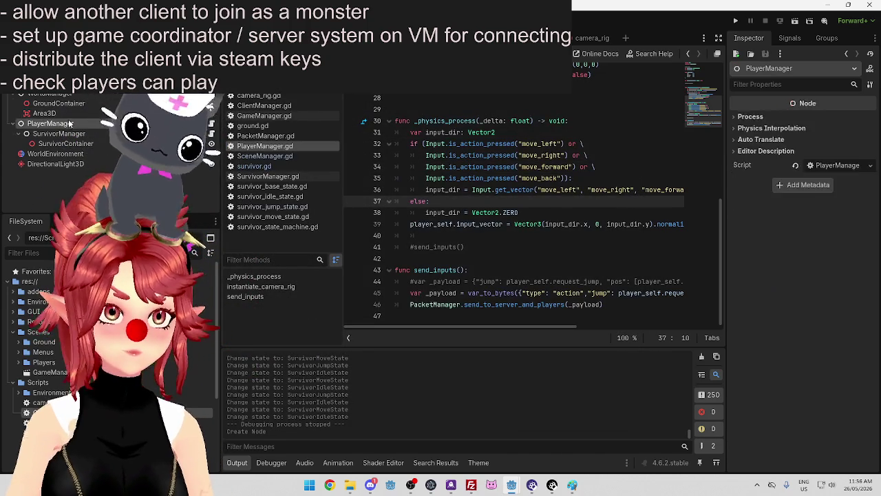
{"action": "left_click", "coordinate": [44, 113]}
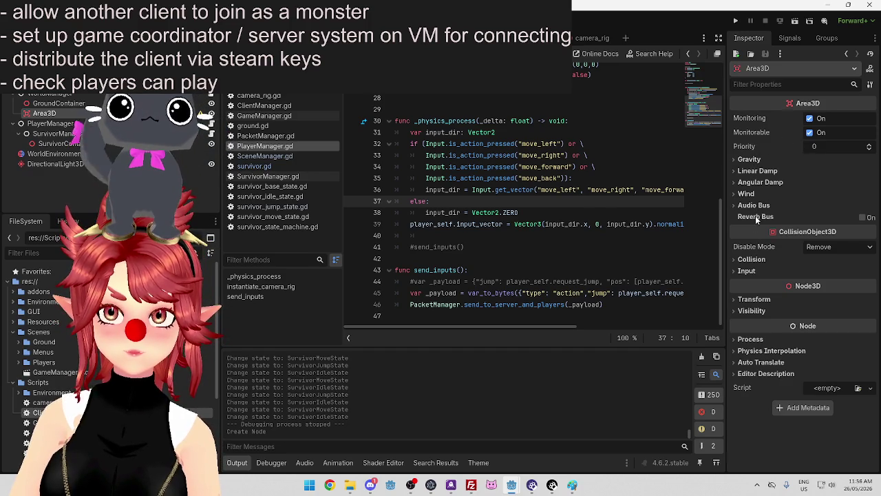
{"action": "left_click", "coordinate": [752, 258]}
{"action": "left_click", "coordinate": [751, 259]}
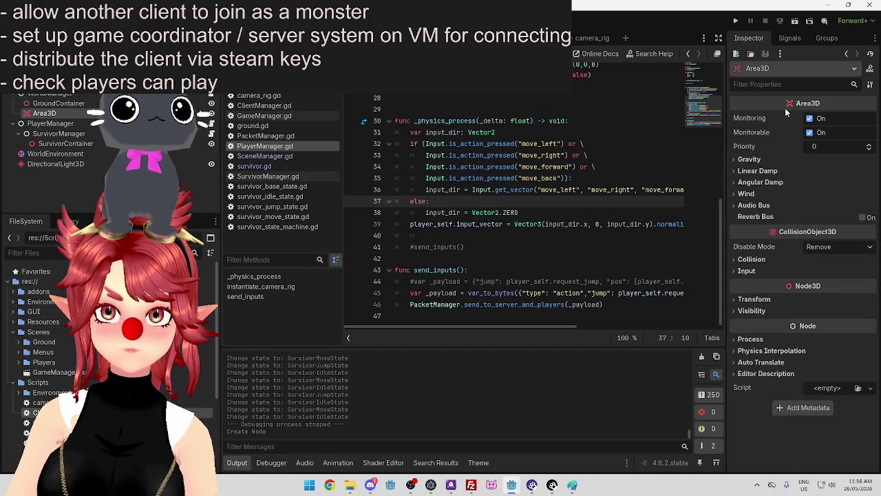
{"action": "right_click", "coordinate": [65, 116]}
{"action": "left_click", "coordinate": [82, 124]}
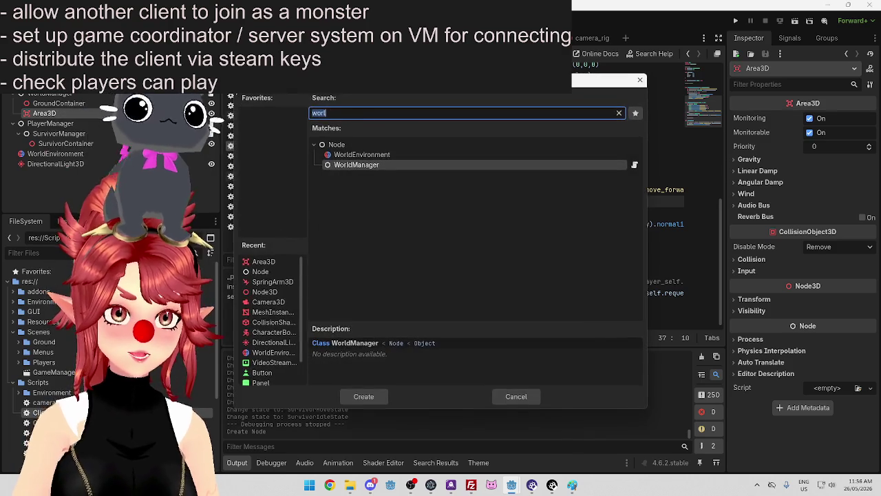
Add a CollisionShape3D under Area3D with a new WorldBoundaryShape3D and view it in 3D
{"action": "type", "text": "colli"}
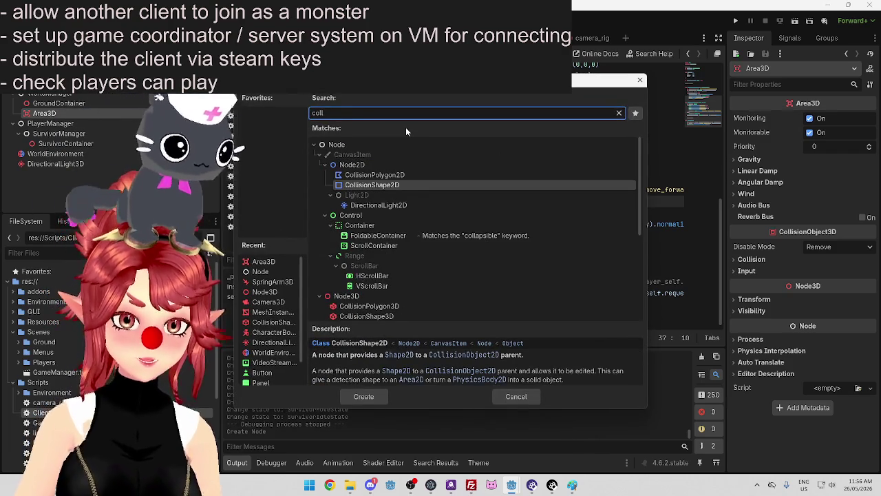
{"action": "double_click", "coordinate": [371, 275]}
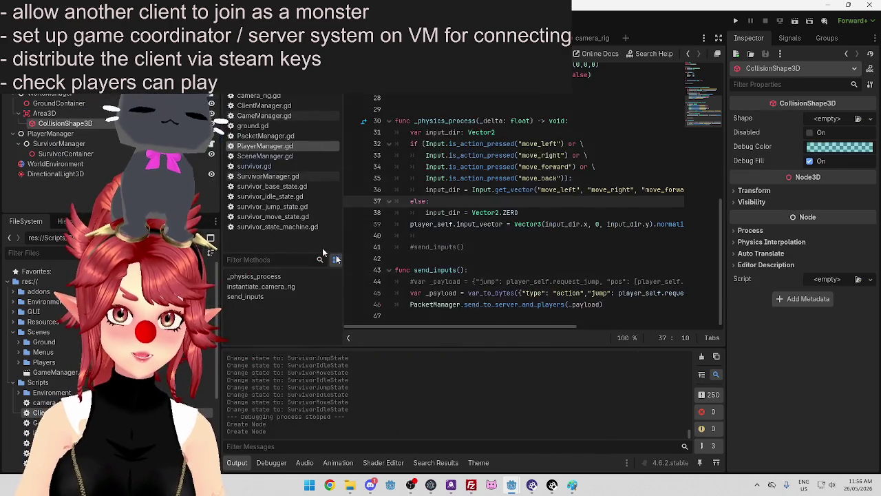
{"action": "left_click", "coordinate": [870, 119]}
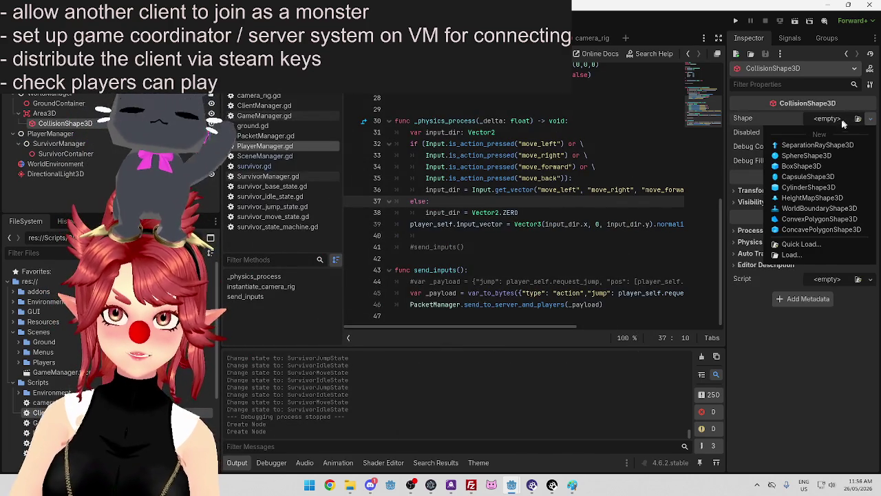
{"action": "left_click", "coordinate": [818, 208]}
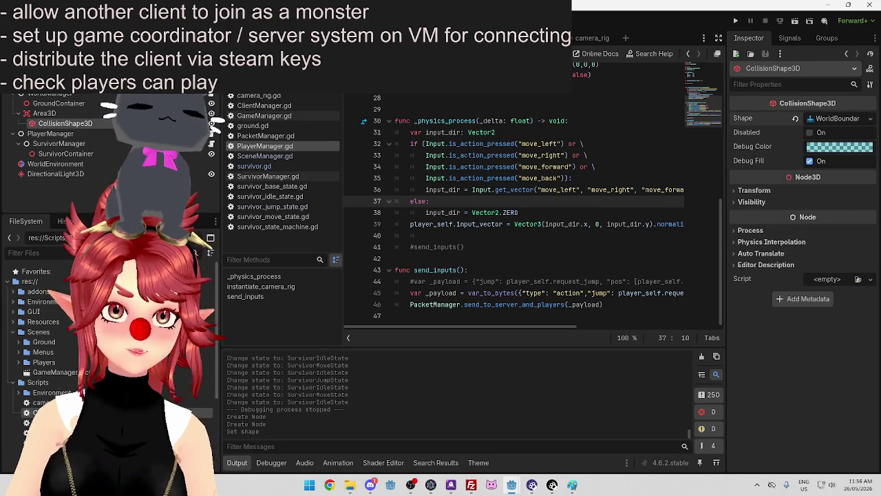
{"action": "key", "text": "ctrl+F2"}
{"action": "scroll", "coordinate": [533, 234], "scroll_direction": "down", "scroll_amount": 3}
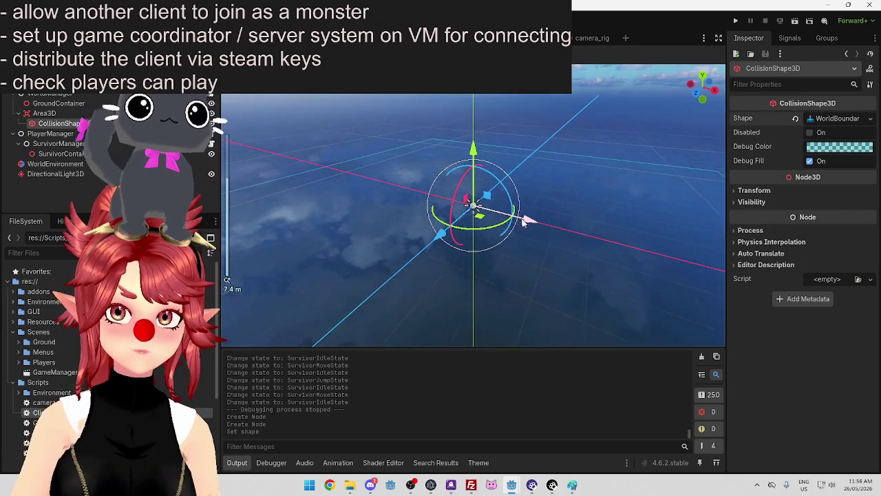
Set the Area3D's transform position Y to -20
{"action": "mouse_move", "coordinate": [472, 202]}
{"action": "left_mouse_down"}
{"action": "mouse_move", "coordinate": [502, 138]}
{"action": "mouse_move", "coordinate": [538, 187]}
{"action": "left_mouse_up"}
{"action": "key", "text": "ctrl+z"}
{"action": "left_click", "coordinate": [76, 134]}
{"action": "left_click", "coordinate": [80, 124]}
{"action": "left_click", "coordinate": [81, 115]}
{"action": "left_click", "coordinate": [81, 123]}
{"action": "left_click", "coordinate": [80, 114]}
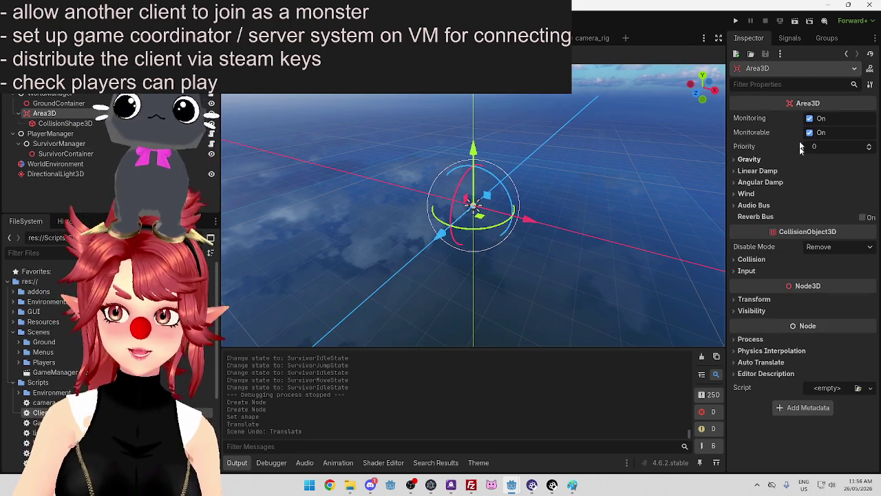
{"action": "left_click", "coordinate": [755, 299]}
{"action": "left_click", "coordinate": [798, 325]}
{"action": "key", "text": "BackSpace"}
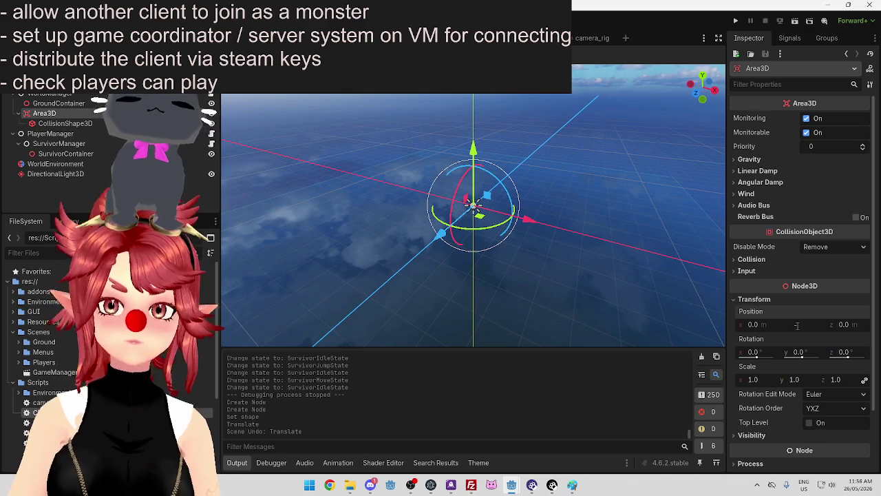
{"action": "type", "text": "-20"}
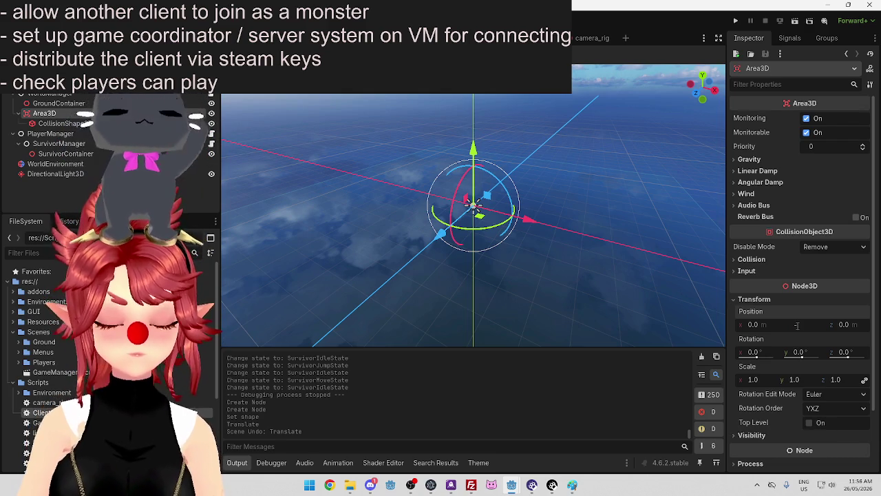
{"action": "key", "text": "Return"}
Check the lowered boundary area in the viewport and bring up the Area3D's signals list
{"action": "left_click_drag", "start_coordinate": [475, 341], "coordinate": [549, 229]}
{"action": "key", "text": "ctrl+z"}
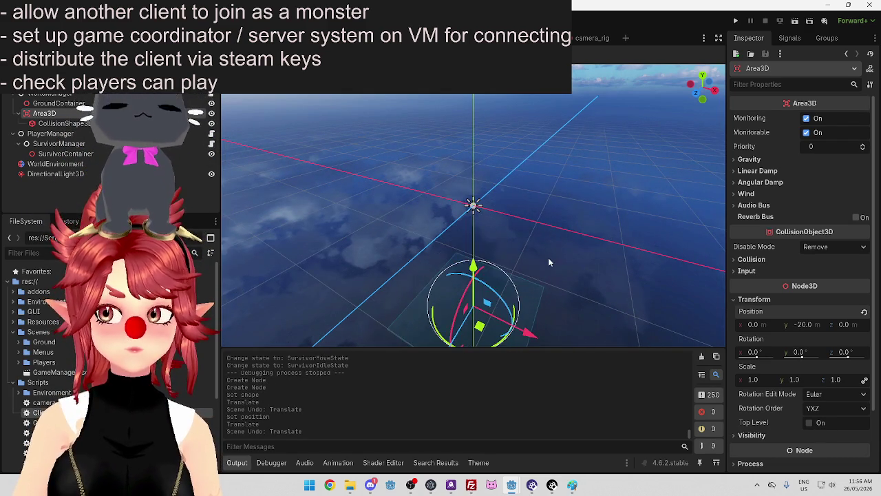
{"action": "left_click_drag", "start_coordinate": [433, 231], "coordinate": [493, 295]}
{"action": "scroll", "coordinate": [493, 295], "scroll_direction": "up", "scroll_amount": 5}
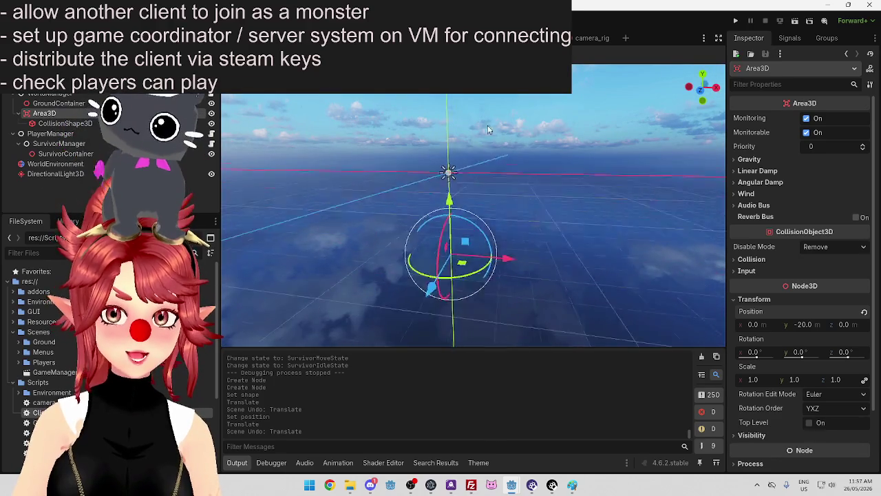
{"action": "scroll", "coordinate": [531, 261], "scroll_direction": "down", "scroll_amount": 2}
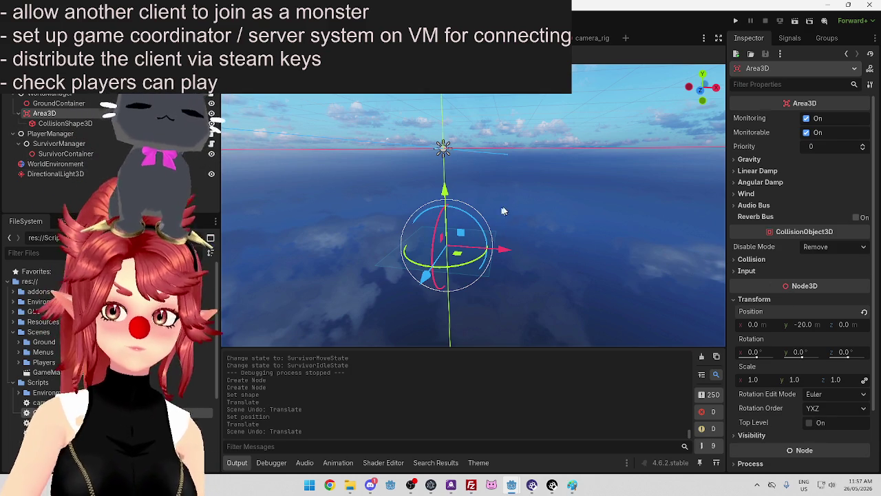
{"action": "scroll", "coordinate": [530, 255], "scroll_direction": "down", "scroll_amount": 2}
{"action": "scroll", "coordinate": [517, 191], "scroll_direction": "up", "scroll_amount": 2}
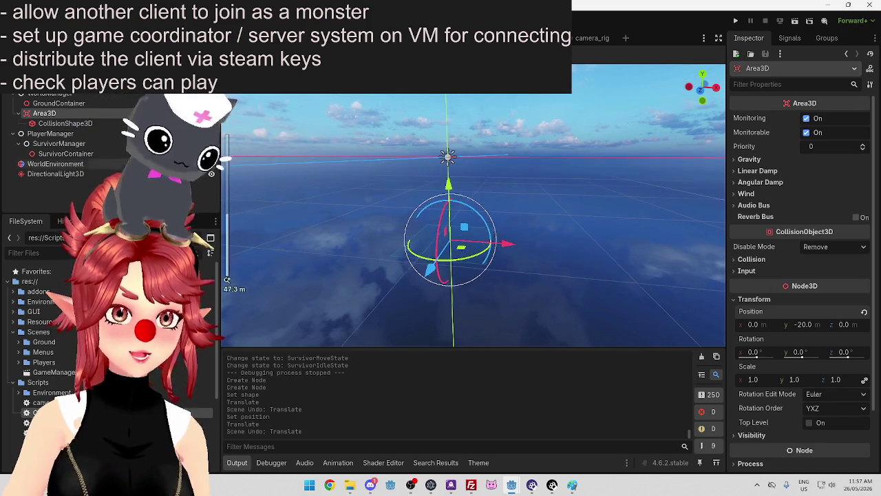
{"action": "left_click", "coordinate": [97, 122]}
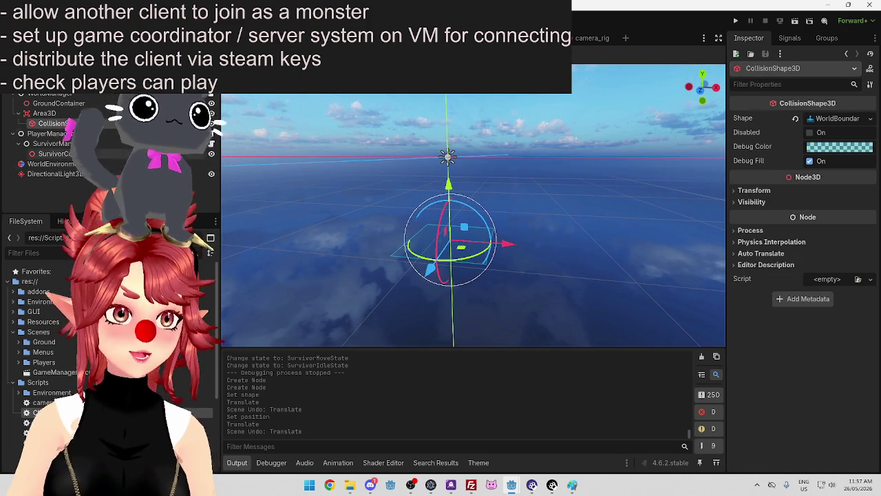
{"action": "left_click", "coordinate": [846, 54]}
{"action": "left_click", "coordinate": [789, 38]}
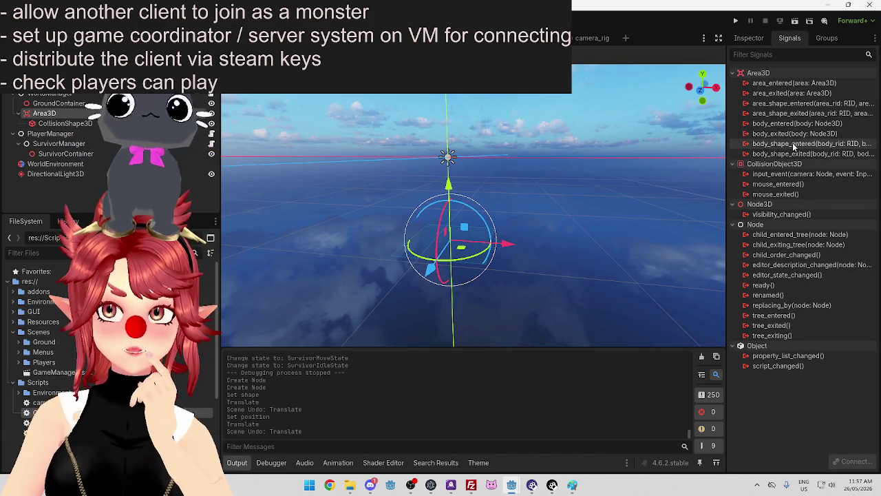
Read the body_entered signal's description in the Area3D signals list
{"action": "mouse_move", "coordinate": [791, 124]}
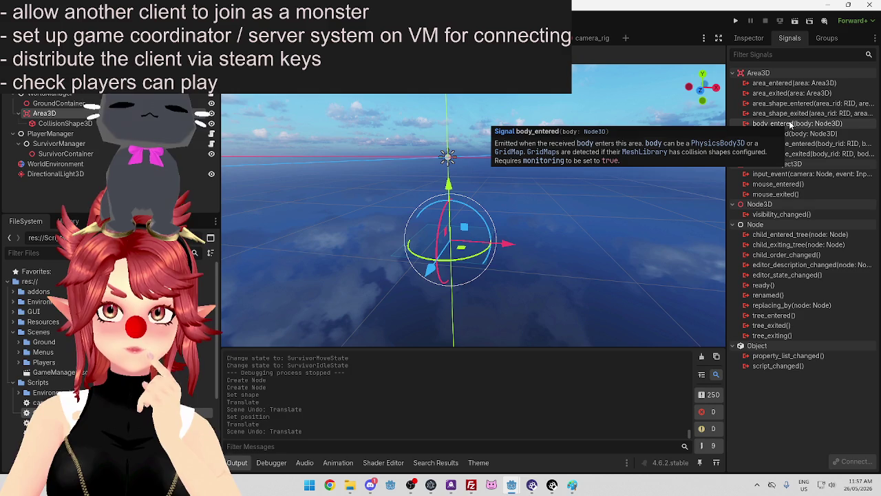
{"action": "mouse_move", "coordinate": [792, 147]}
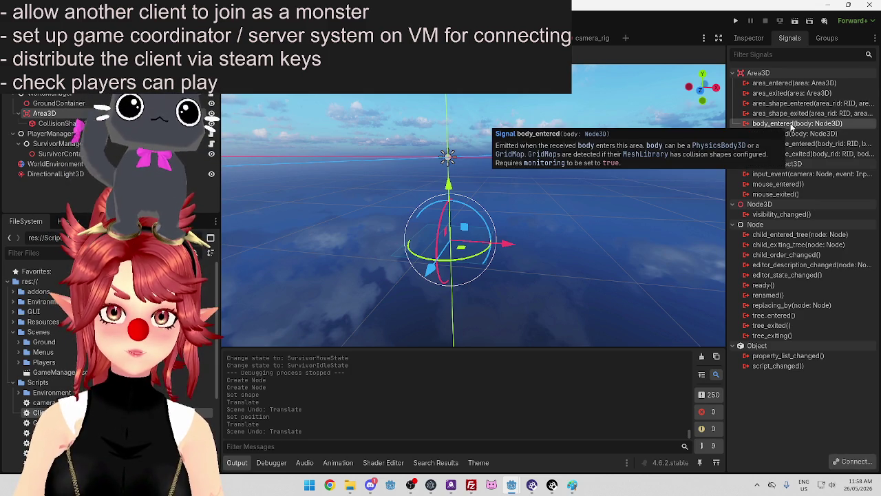
Start connecting Area3D's body_entered signal, opening the Connect a Signal to a Method dialog
{"action": "double_click", "coordinate": [792, 124]}
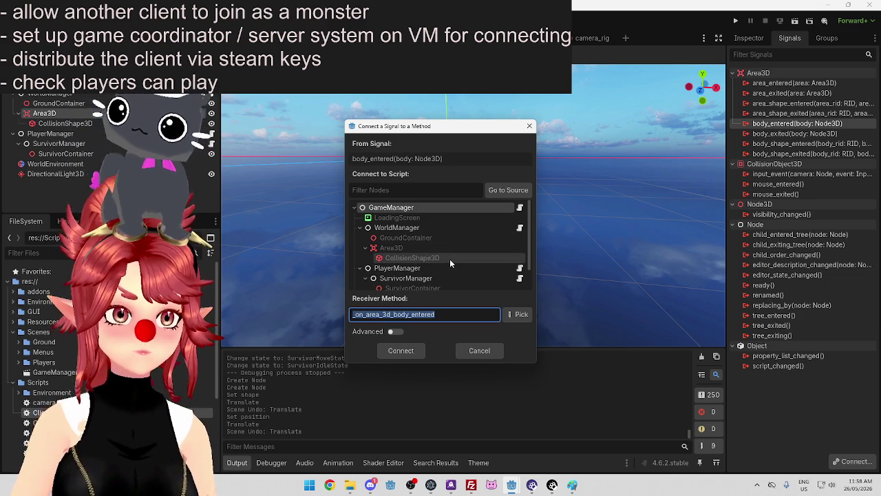
{"action": "scroll", "coordinate": [442, 249], "scroll_direction": "down", "scroll_amount": 1}
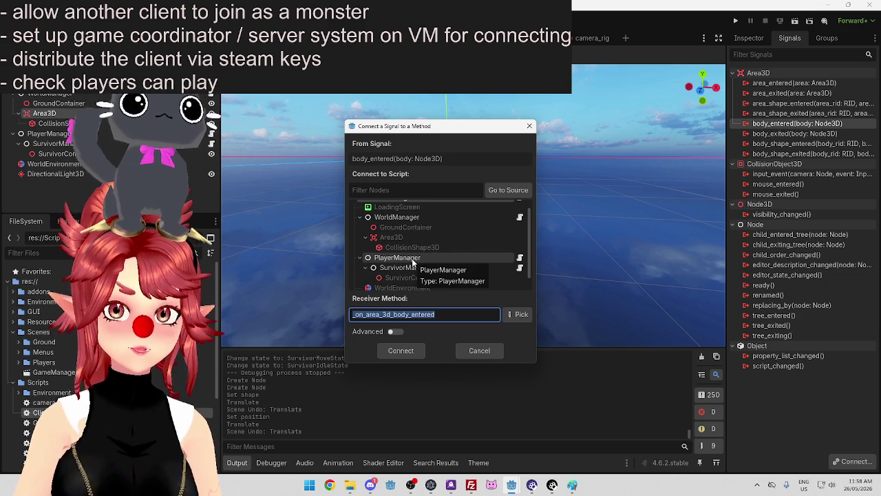
{"action": "scroll", "coordinate": [413, 249], "scroll_direction": "down", "scroll_amount": 1}
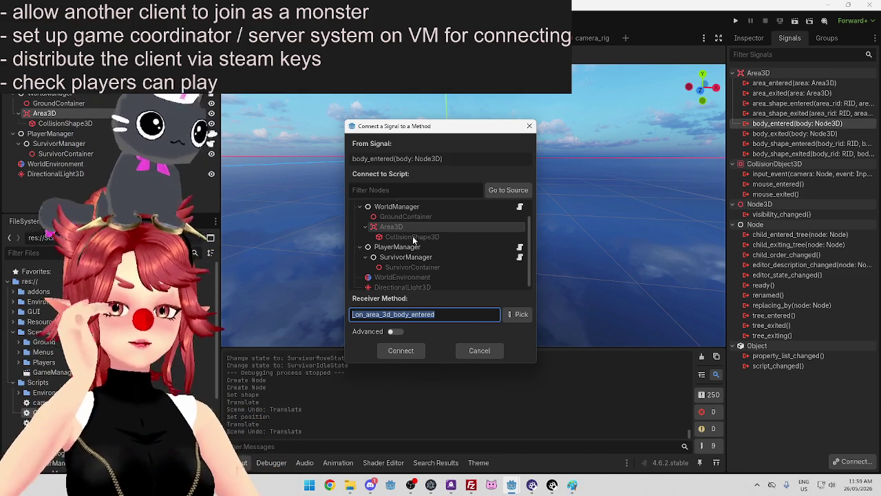
Connect body_entered to PlayerManager with receiver method _on_world_boundary_entered
{"action": "left_click", "coordinate": [414, 247]}
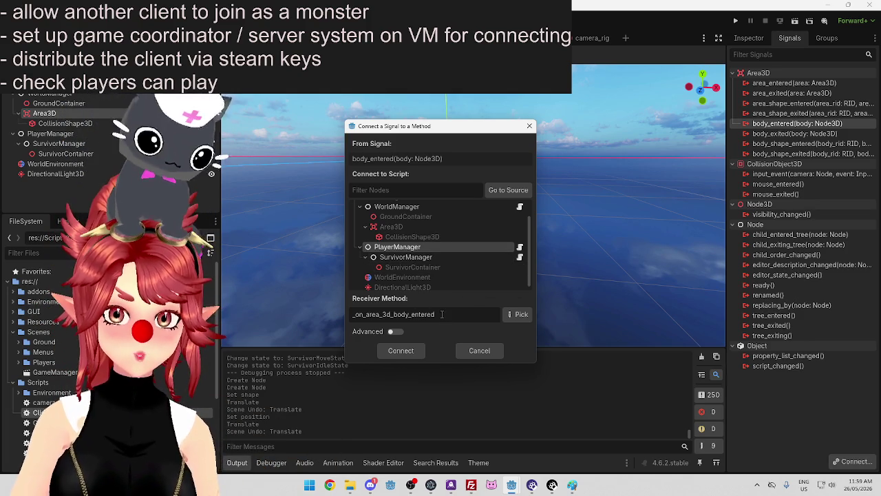
{"action": "double_click", "coordinate": [372, 314]}
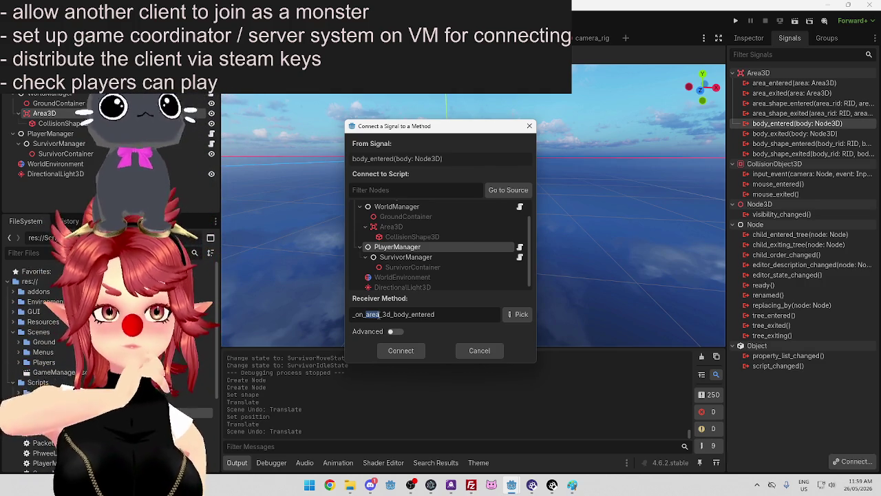
{"action": "type", "text": "area_"}
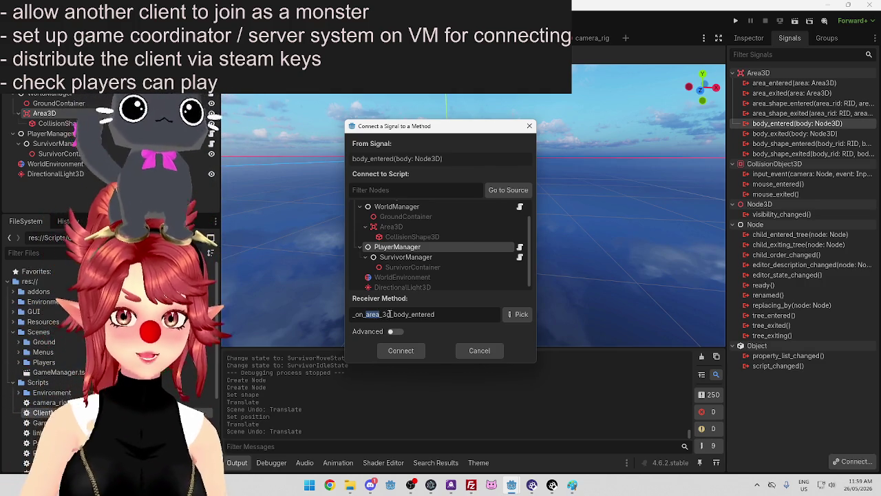
{"action": "left_click_drag", "start_coordinate": [365, 314], "coordinate": [409, 313]}
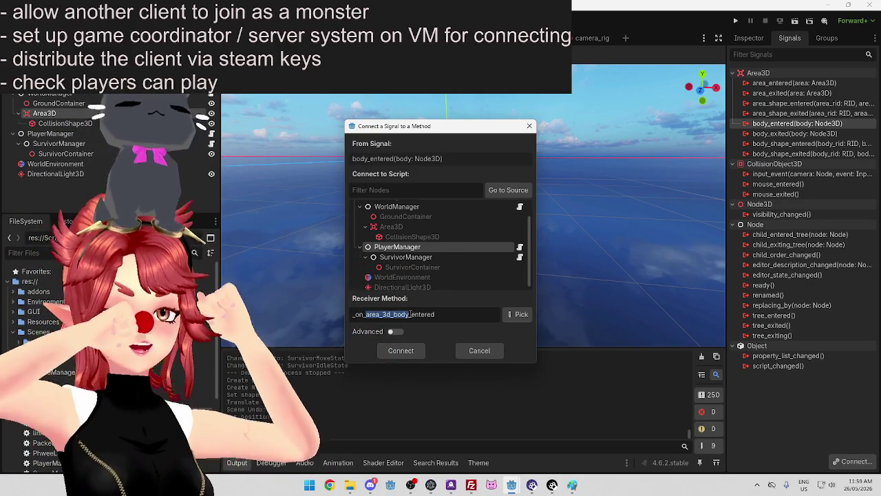
{"action": "type", "text": "boundar"}
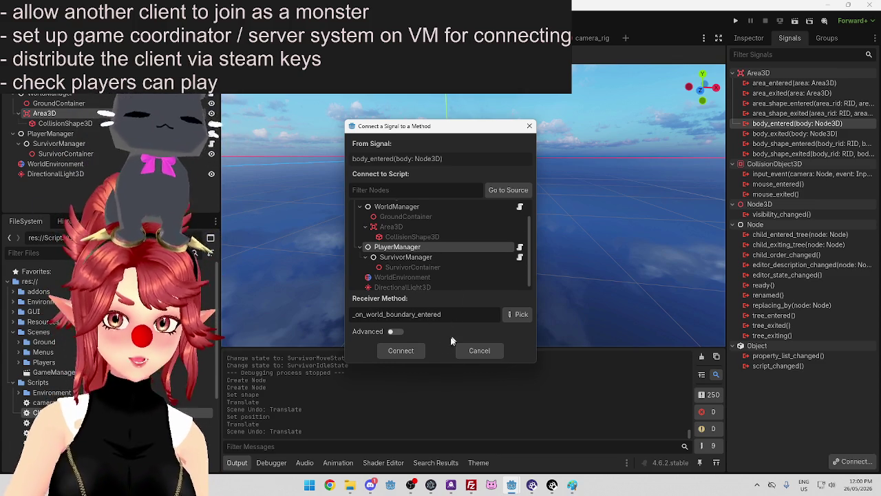
{"action": "left_click", "coordinate": [413, 352]}
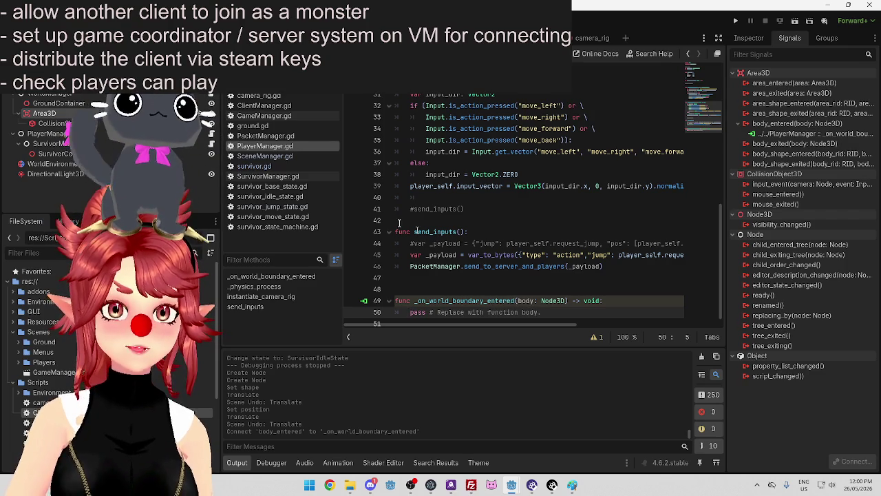
Scroll through PlayerManager.gd to locate the generated _on_world_boundary_entered(body: Node3D) stub
{"action": "scroll", "coordinate": [428, 234], "scroll_direction": "up", "scroll_amount": 10}
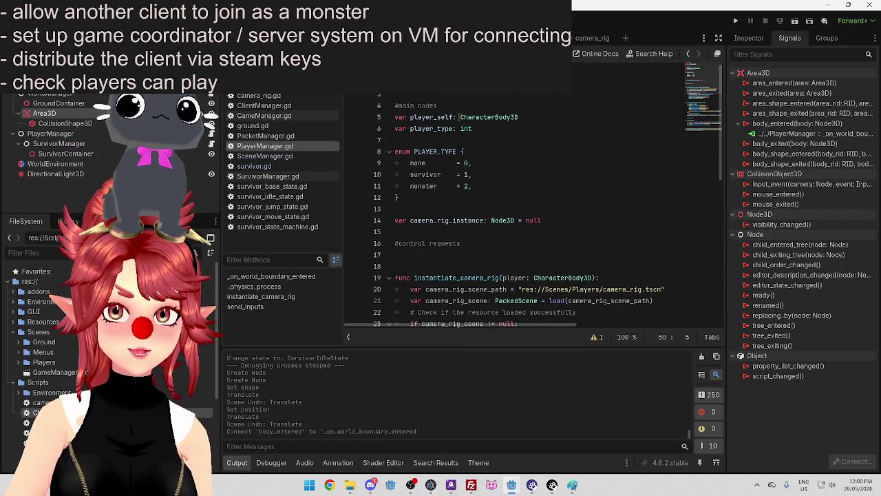
{"action": "scroll", "coordinate": [448, 144], "scroll_direction": "down", "scroll_amount": 10}
{"action": "scroll", "coordinate": [486, 255], "scroll_direction": "up", "scroll_amount": 10}
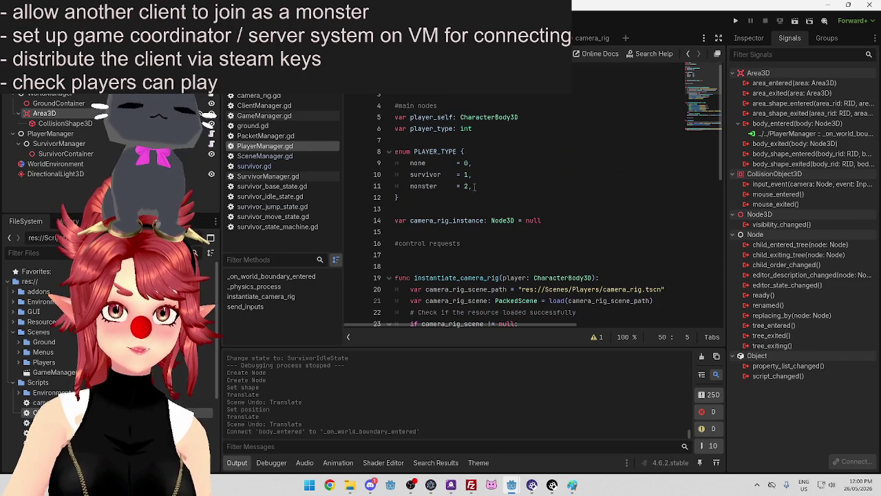
{"action": "scroll", "coordinate": [474, 187], "scroll_direction": "down", "scroll_amount": 10}
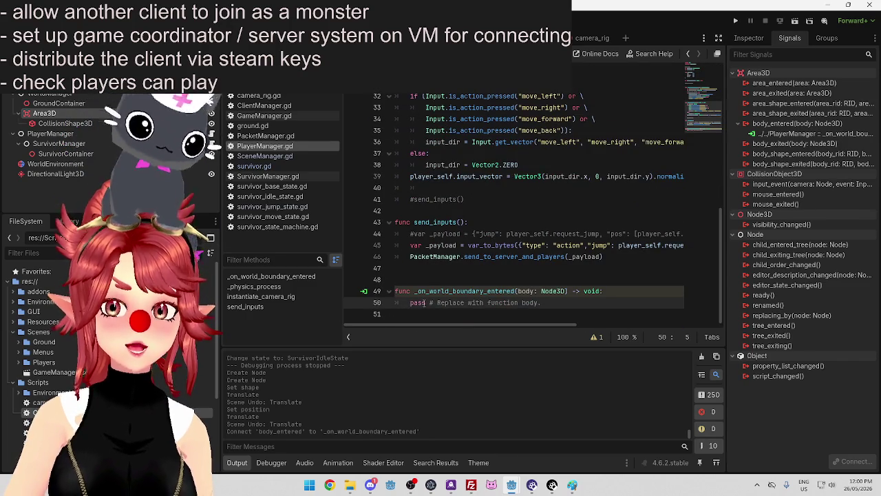
{"action": "scroll", "coordinate": [465, 260], "scroll_direction": "up", "scroll_amount": 10}
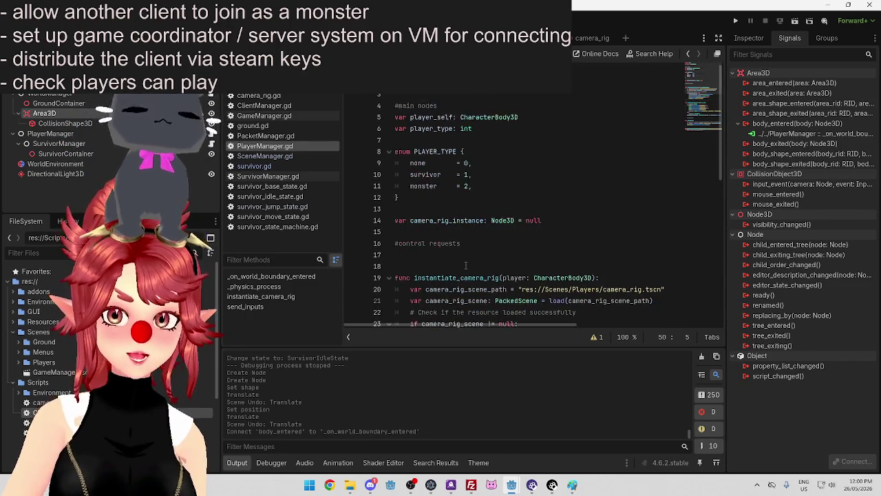
{"action": "scroll", "coordinate": [441, 296], "scroll_direction": "down", "scroll_amount": 10}
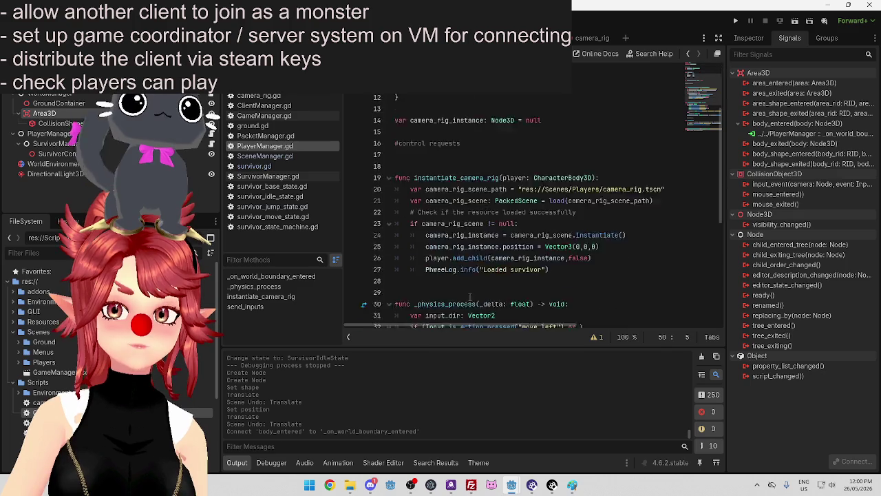
{"action": "scroll", "coordinate": [521, 283], "scroll_direction": "right", "scroll_amount": 3}
{"action": "scroll", "coordinate": [527, 295], "scroll_direction": "up", "scroll_amount": 10}
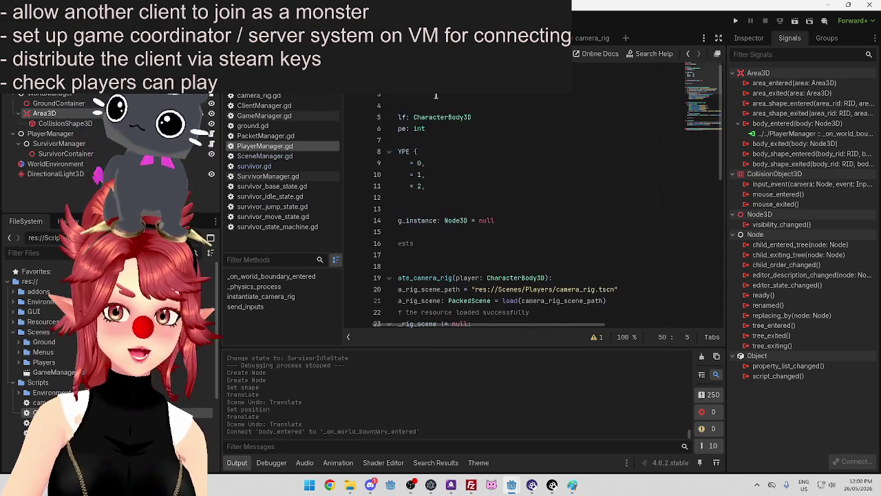
{"action": "scroll", "coordinate": [471, 313], "scroll_direction": "left", "scroll_amount": 3}
{"action": "scroll", "coordinate": [470, 311], "scroll_direction": "down", "scroll_amount": 1}
{"action": "scroll", "coordinate": [471, 313], "scroll_direction": "down", "scroll_amount": 9}
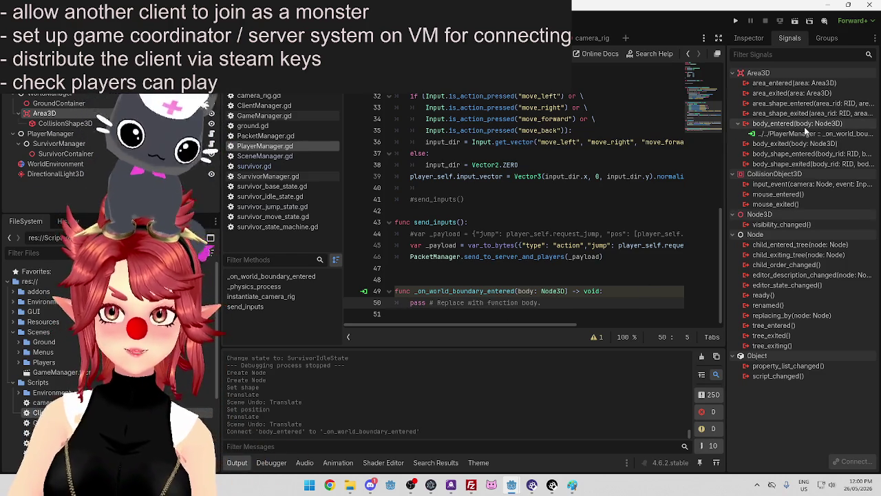
{"action": "left_click", "coordinate": [518, 290]}
{"action": "double_click", "coordinate": [521, 290]}
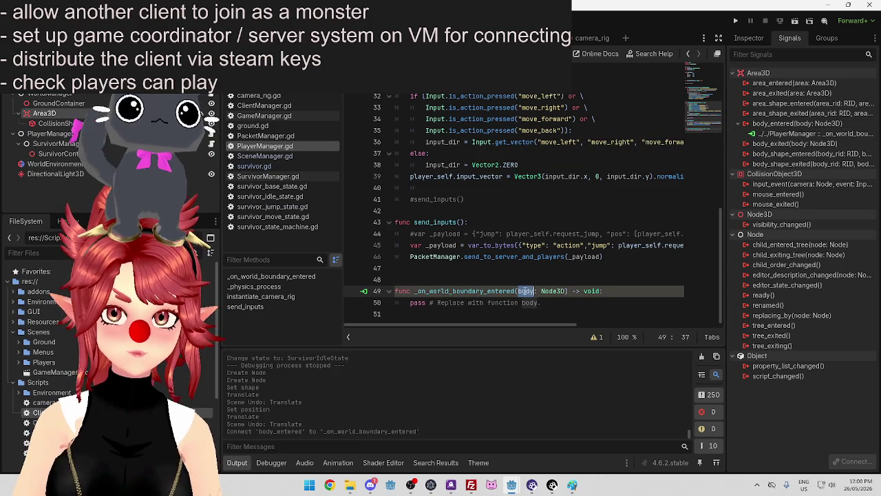
{"action": "left_click", "coordinate": [467, 290]}
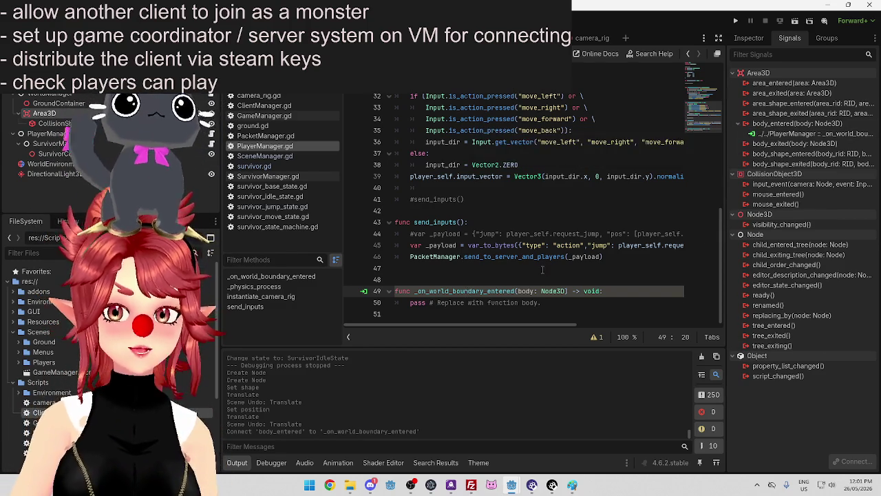
{"action": "scroll", "coordinate": [599, 232], "scroll_direction": "up", "scroll_amount": 5}
{"action": "scroll", "coordinate": [490, 218], "scroll_direction": "down", "scroll_amount": 5}
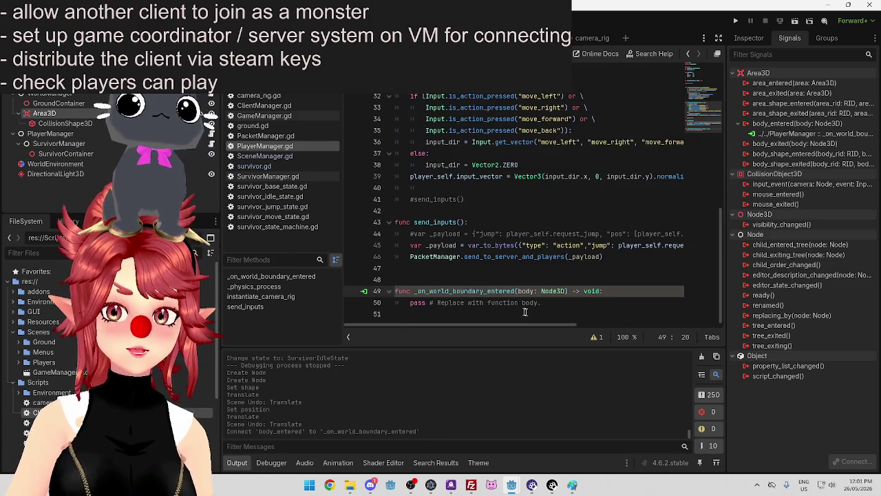
{"action": "left_click_drag", "start_coordinate": [541, 303], "coordinate": [413, 304]}
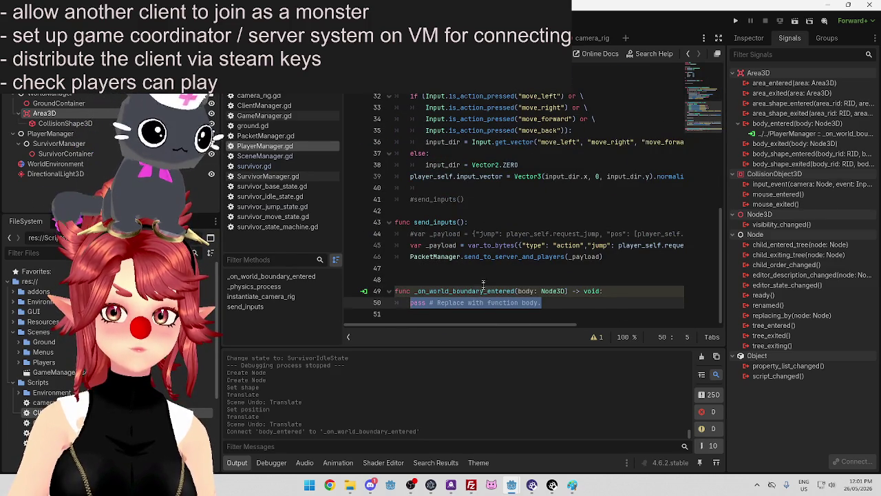
Write 'if body == player_self:' in _on_world_boundary_entered using autocomplete
{"action": "type", "text": "if body "}
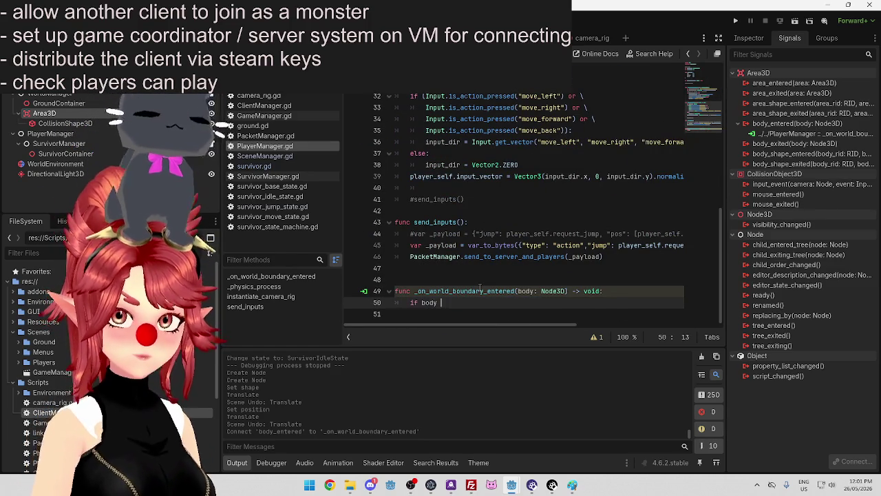
{"action": "type", "text": "="}
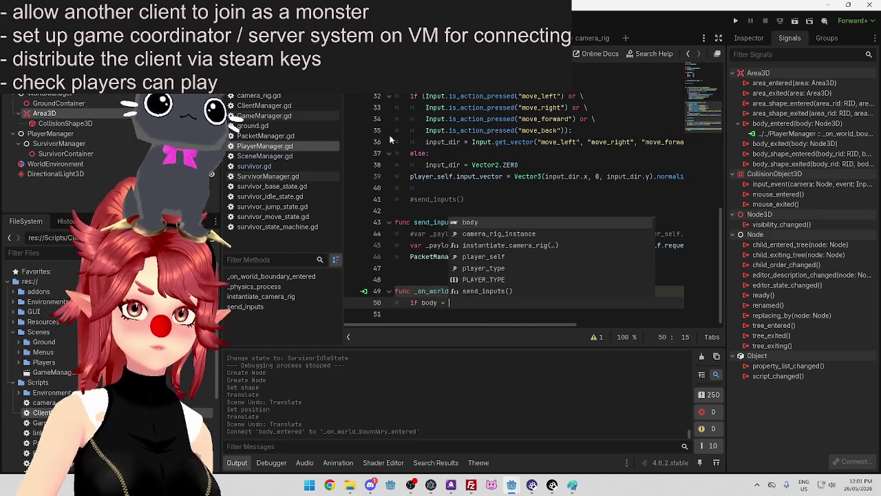
{"action": "scroll", "coordinate": [428, 158], "scroll_direction": "up", "scroll_amount": 7}
{"action": "scroll", "coordinate": [428, 158], "scroll_direction": "up", "scroll_amount": 3}
{"action": "scroll", "coordinate": [533, 161], "scroll_direction": "down", "scroll_amount": 8}
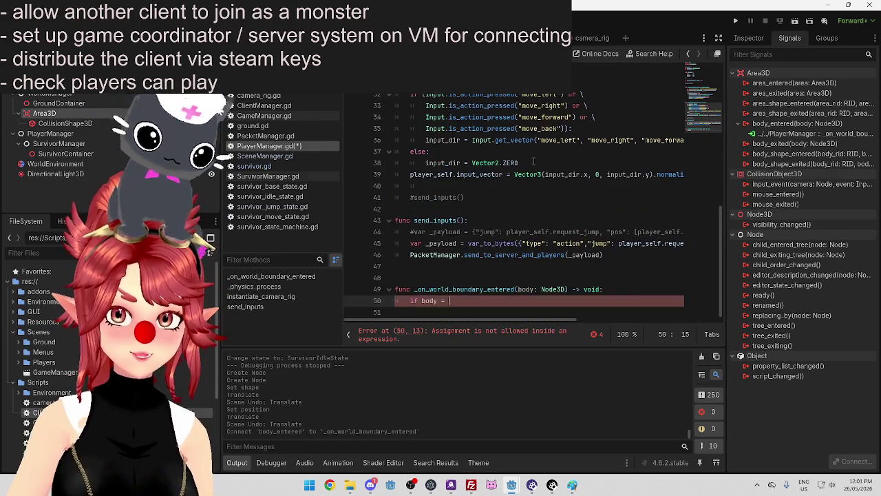
{"action": "key", "text": "BackSpace"}
{"action": "type", "text": "= play"}
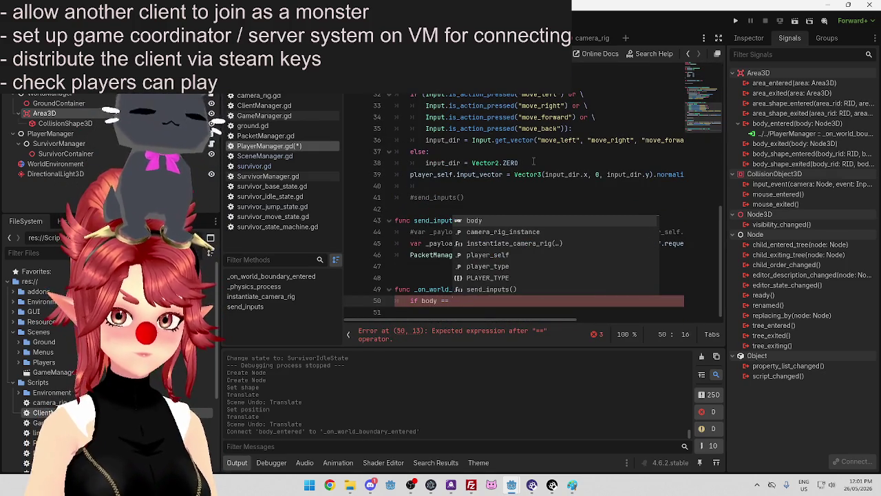
{"action": "key", "text": "Return"}
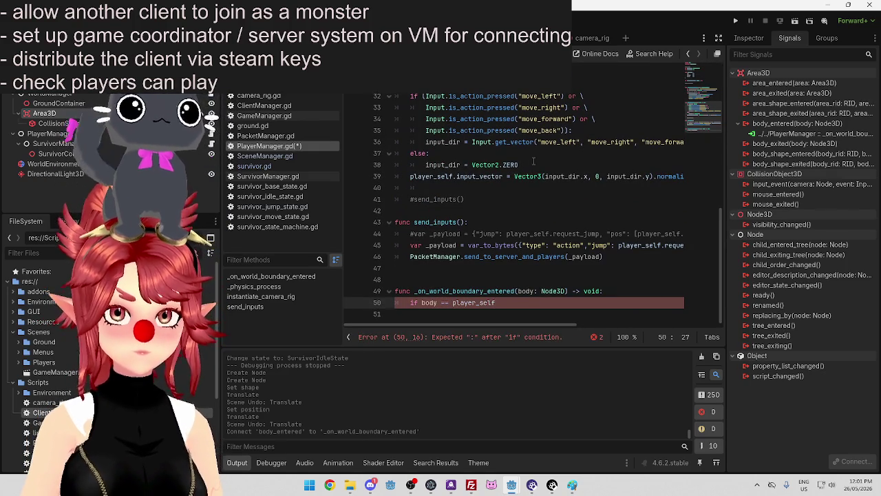
{"action": "type", "text": ":"}
{"action": "key", "text": "Return"}
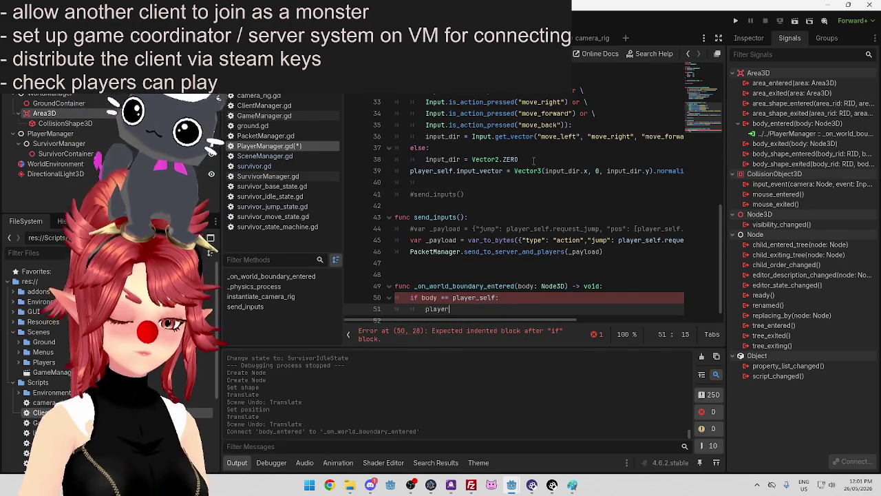
Add 'player_self.position = Vector3(0,0,0)' inside the if block and save PlayerManager.gd
{"action": "type", "text": "player"}
{"action": "key", "text": "Return"}
{"action": "type", "text": ".po"}
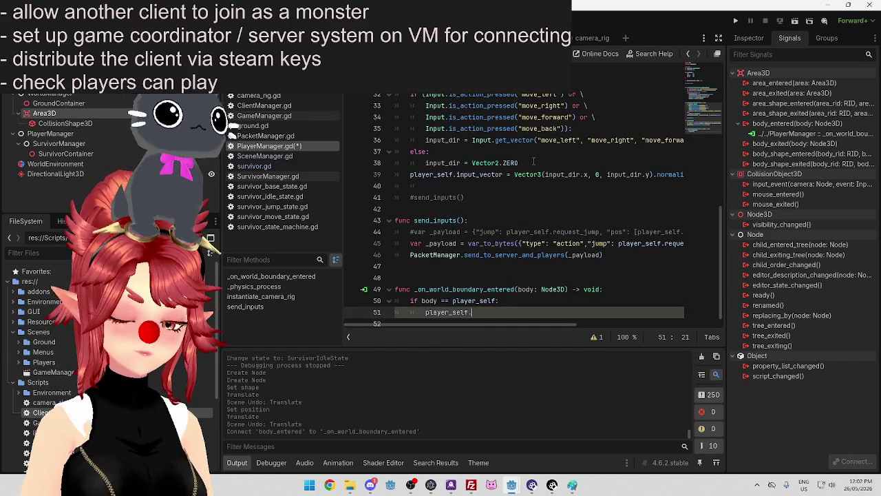
{"action": "key", "text": "Return"}
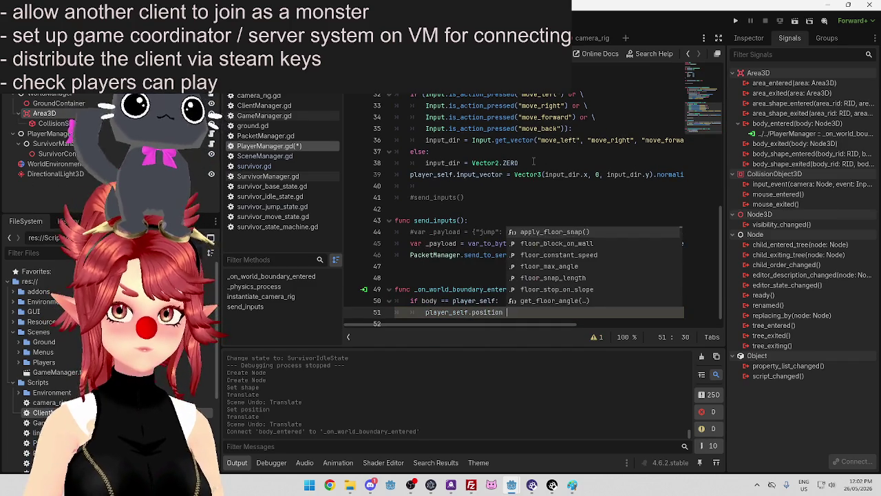
{"action": "type", "text": "= "}
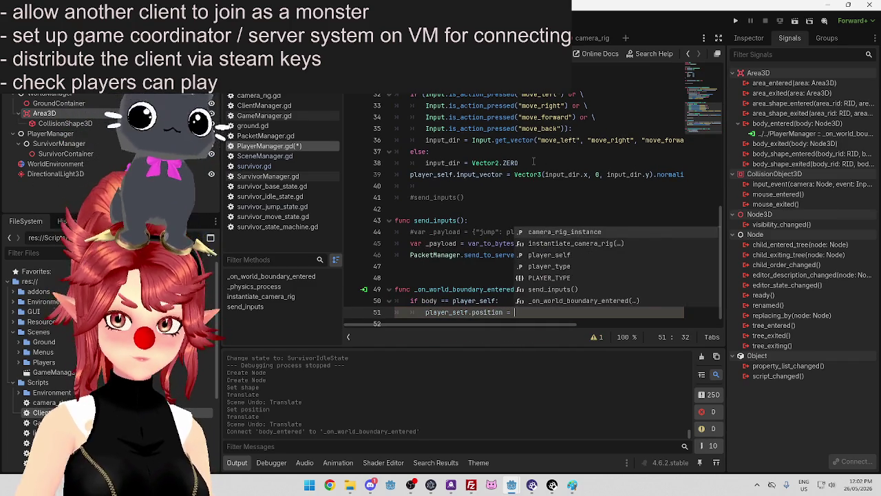
{"action": "type", "text": "Vect"}
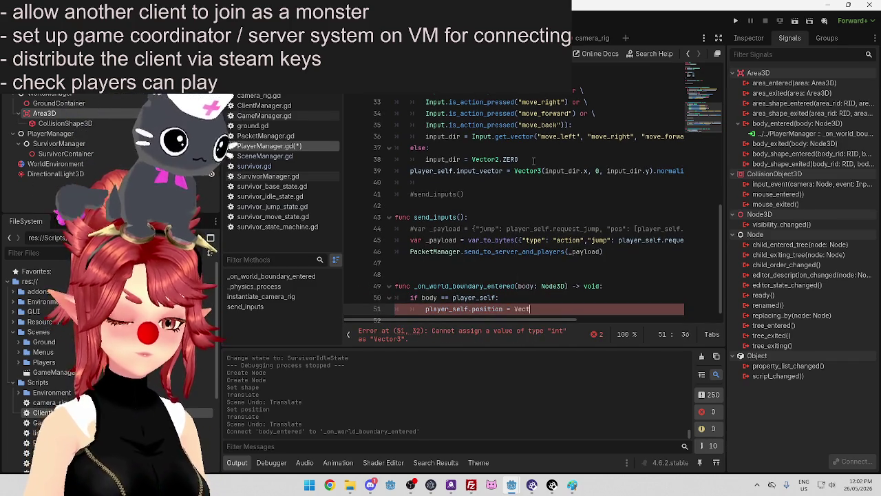
{"action": "type", "text": "or3"}
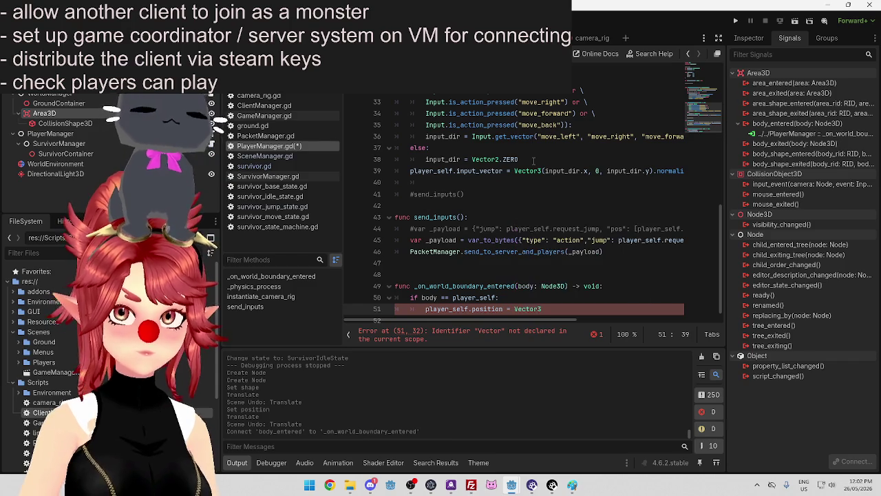
{"action": "type", "text": "("}
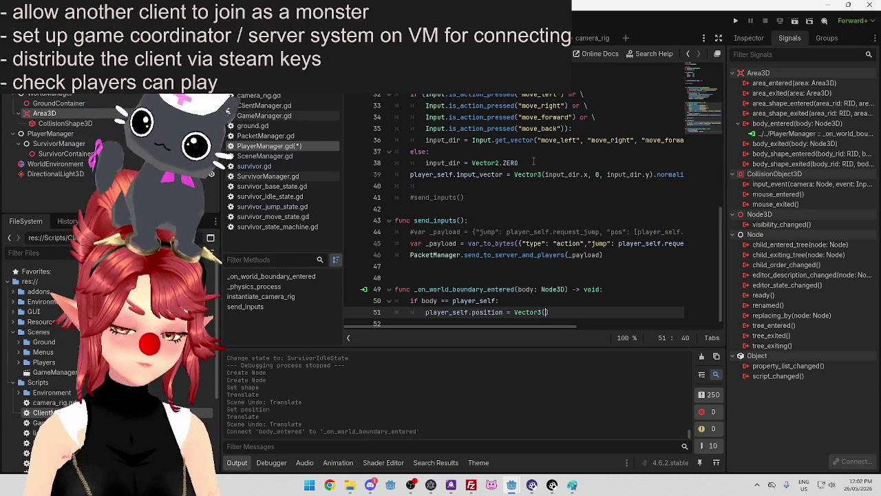
{"action": "type", "text": "0,1,0"}
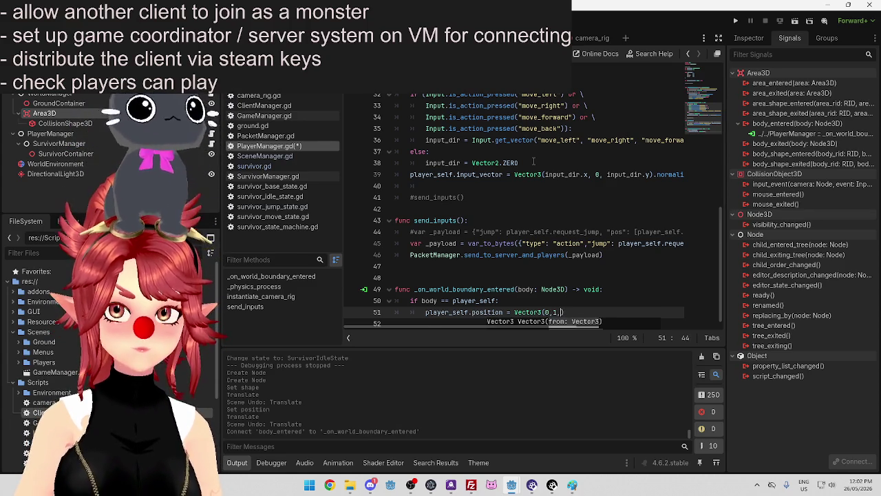
{"action": "left_click", "coordinate": [555, 312]}
{"action": "key", "text": "BackSpace"}
{"action": "type", "text": "0"}
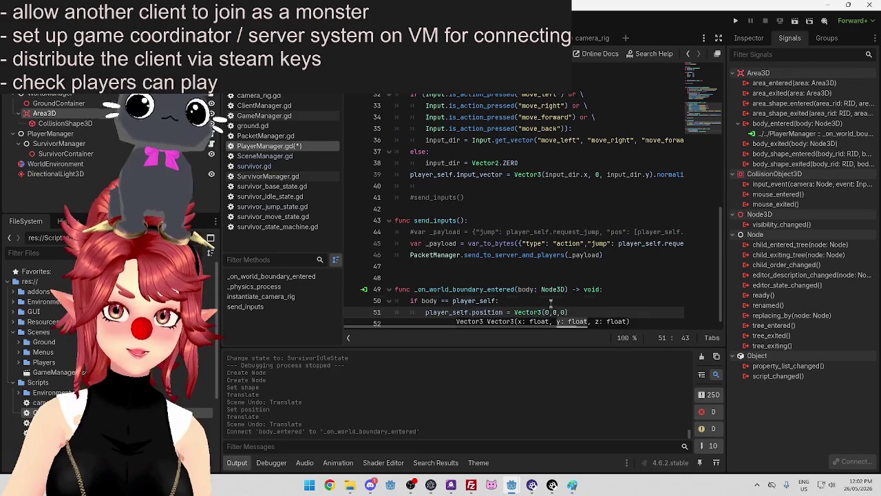
{"action": "key", "text": "Up"}
{"action": "key", "text": "ctrl+s"}
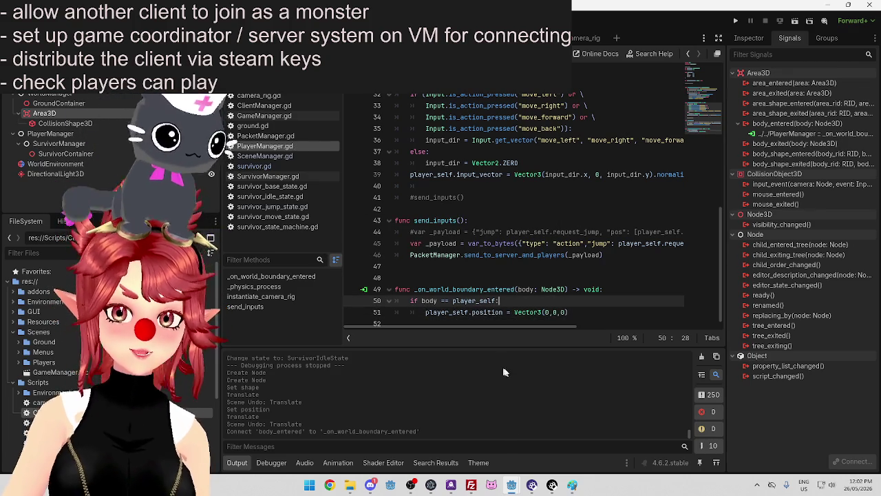
{"action": "mouse_move", "coordinate": [512, 487]}
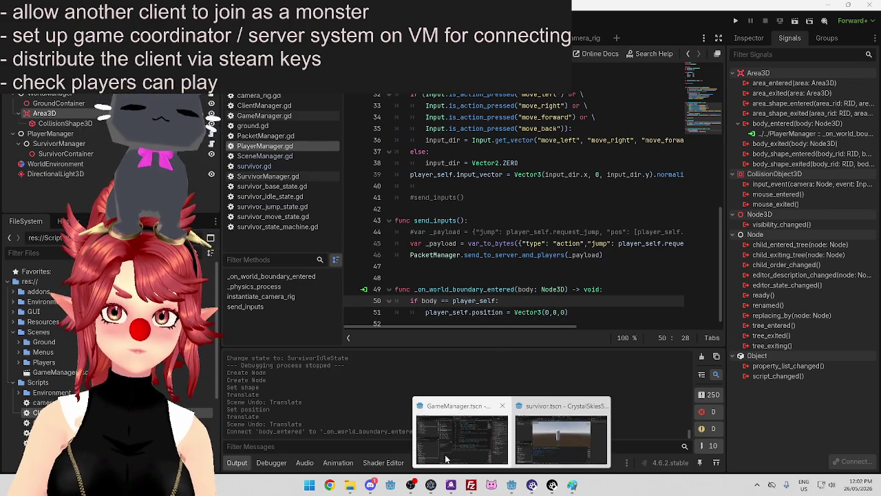
Run the project and bring the CrystalSkies (DEBUG) game window to the front
{"action": "left_click", "coordinate": [735, 22]}
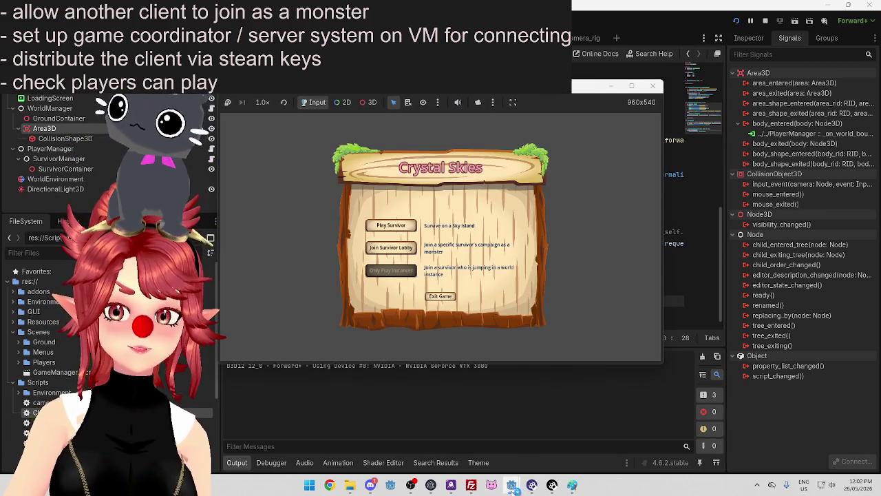
{"action": "mouse_move", "coordinate": [512, 487]}
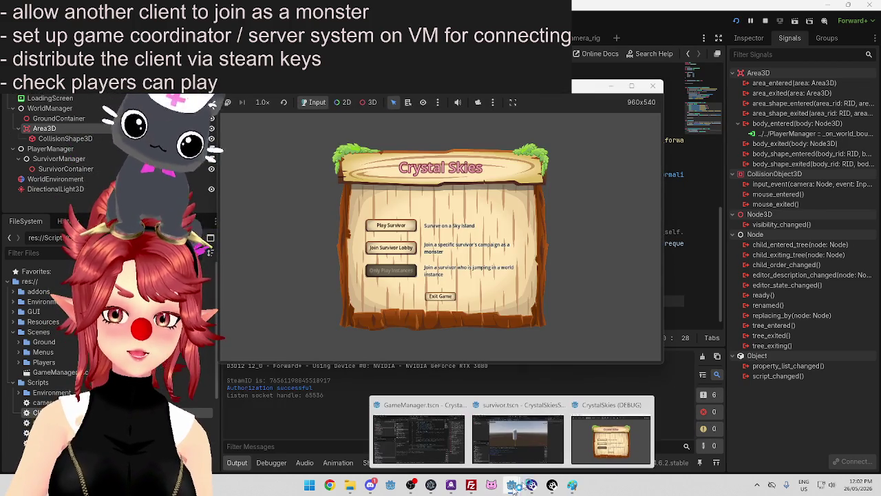
{"action": "left_click", "coordinate": [517, 434]}
{"action": "left_click", "coordinate": [736, 21]}
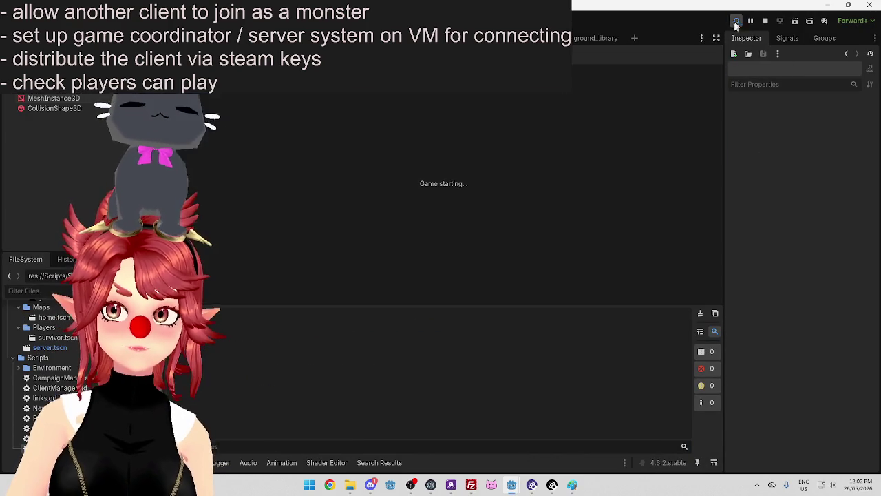
{"action": "mouse_move", "coordinate": [512, 487]}
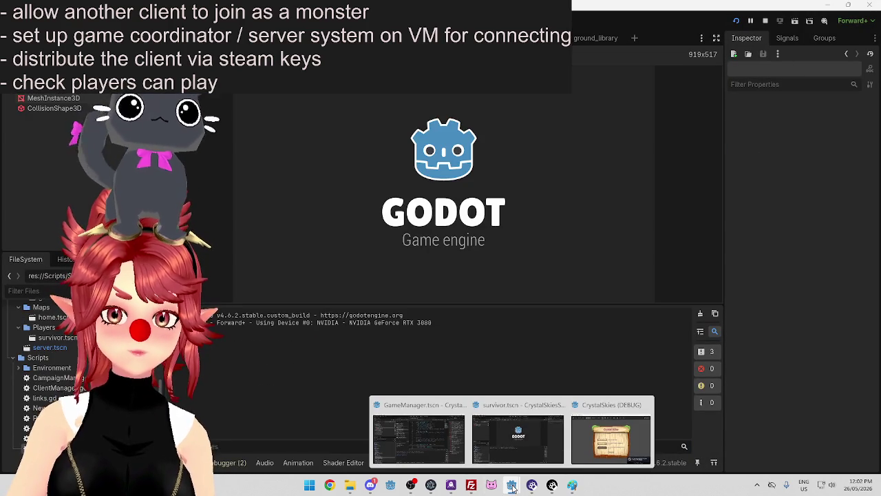
{"action": "left_click", "coordinate": [598, 407]}
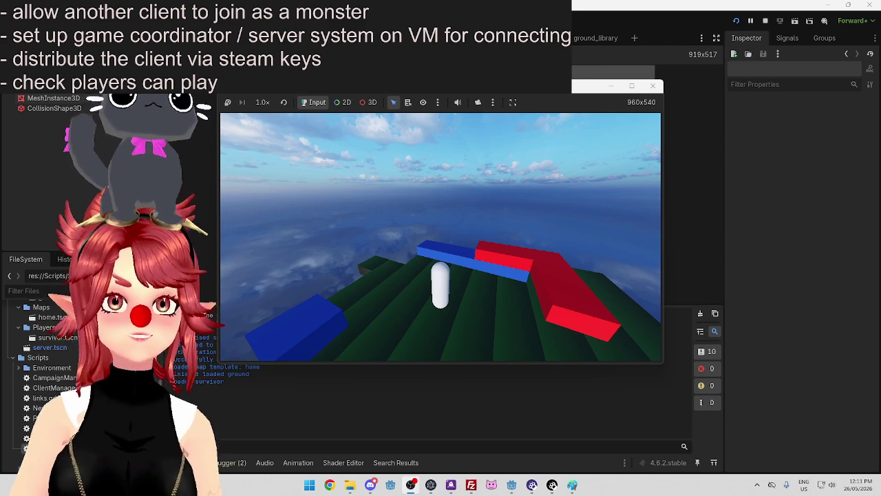
Nudge the running game window slightly, then return to the Godot editor
{"action": "left_click_drag", "start_coordinate": [413, 86], "coordinate": [415, 82]}
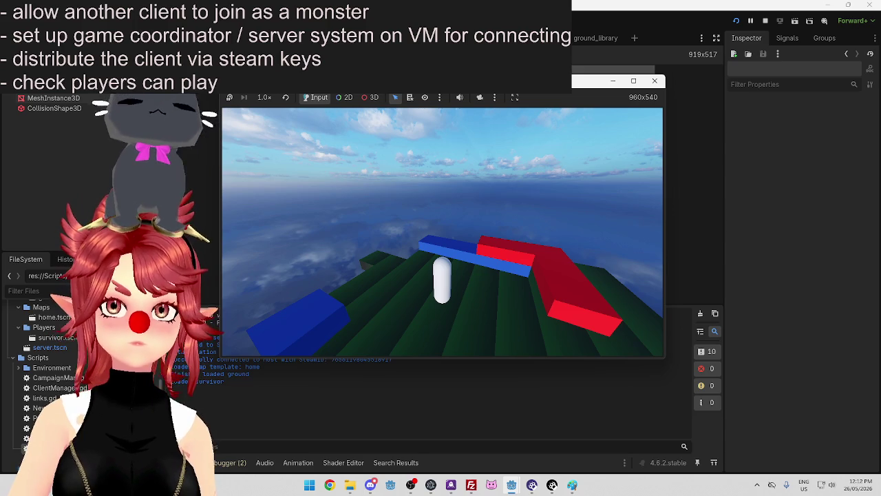
{"action": "left_click", "coordinate": [512, 485]}
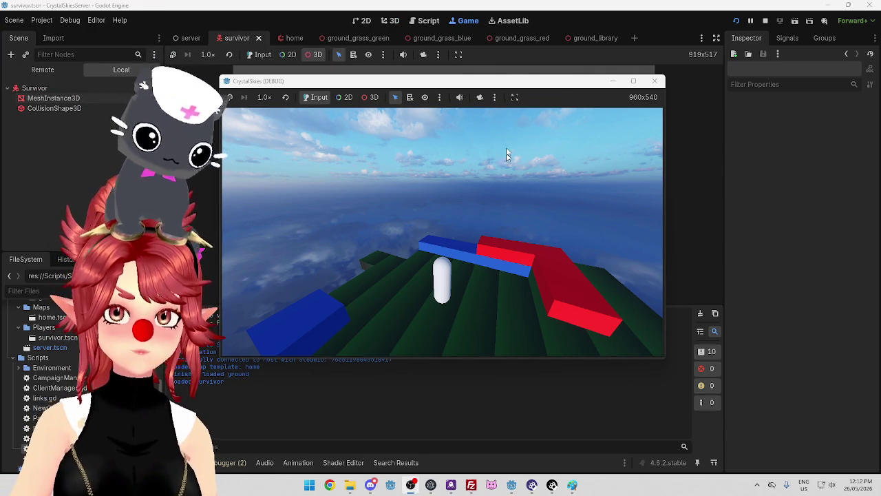
Close both running CrystalSkies game windows to stop debugging
{"action": "mouse_move", "coordinate": [507, 85]}
{"action": "left_mouse_down"}
{"action": "mouse_move", "coordinate": [533, 117]}
{"action": "mouse_move", "coordinate": [492, 107]}
{"action": "left_mouse_up"}
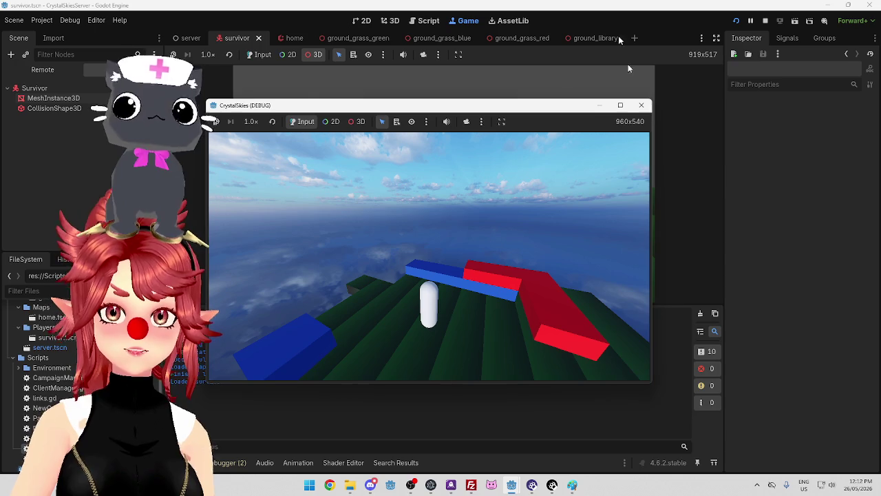
{"action": "left_click", "coordinate": [764, 22]}
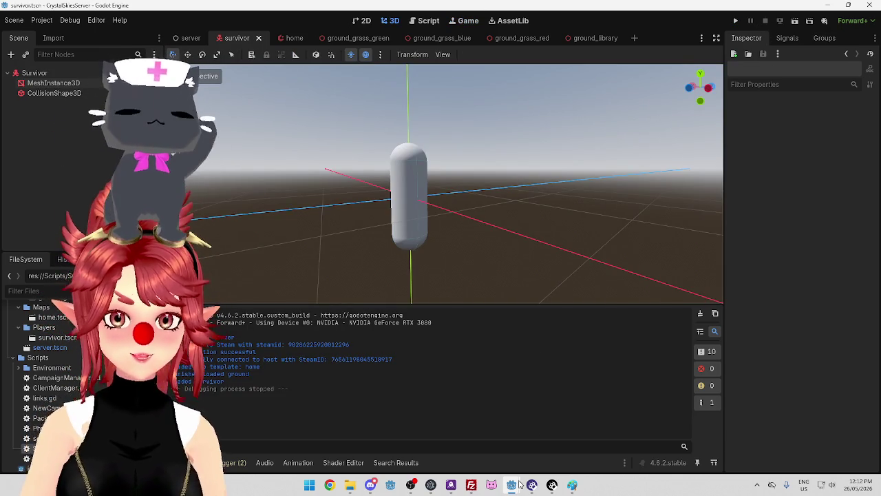
{"action": "mouse_move", "coordinate": [520, 485]}
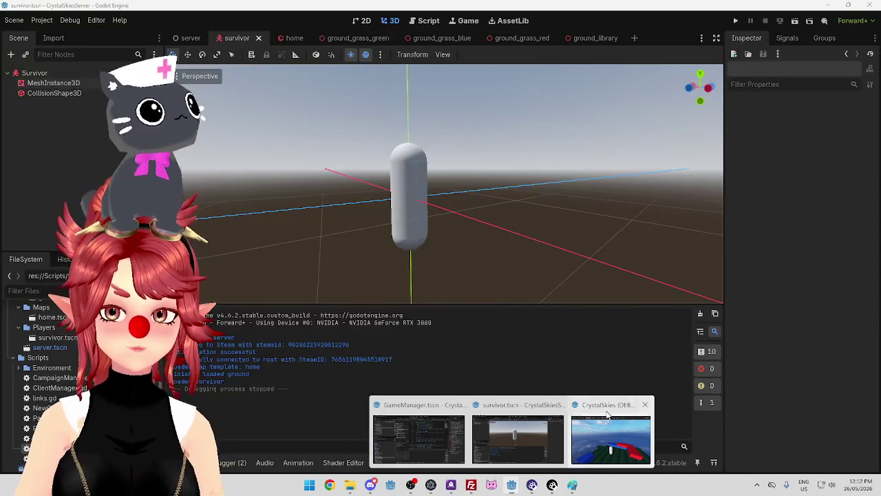
{"action": "left_click", "coordinate": [607, 413]}
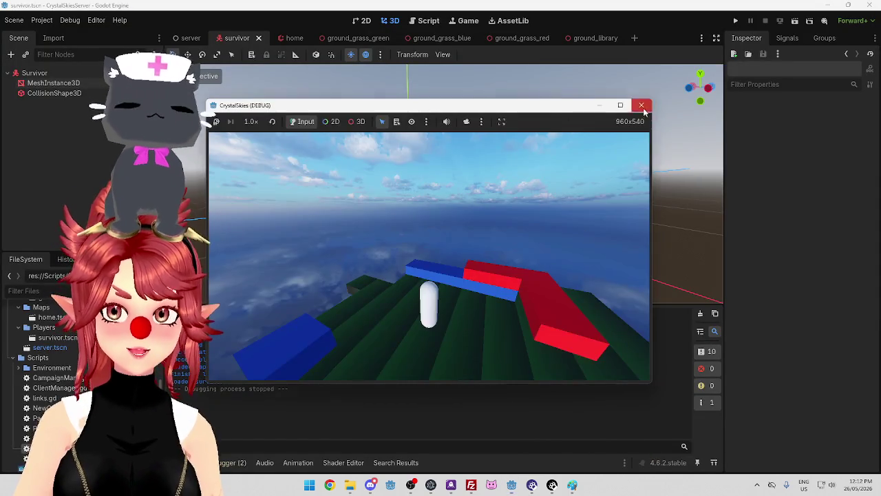
{"action": "left_click", "coordinate": [641, 103]}
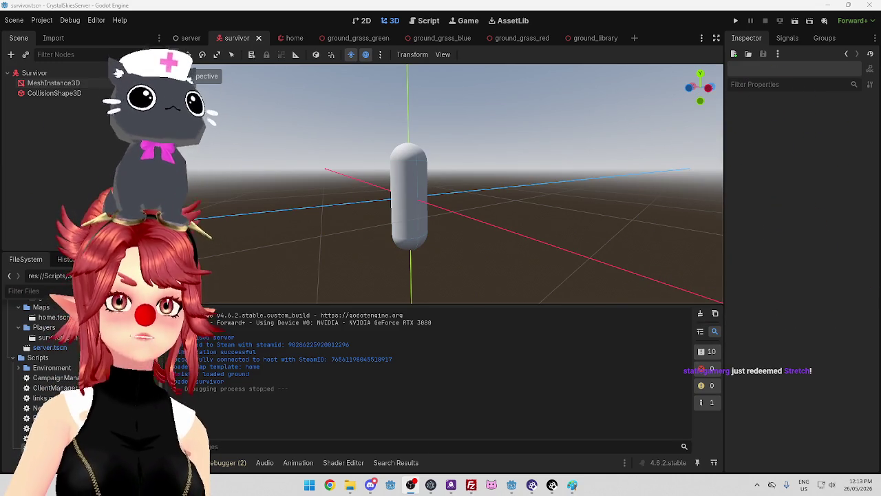
Minimise the Godot editor and load the FoodGuessr website in Chrome
{"action": "left_click", "coordinate": [411, 484]}
{"action": "left_click", "coordinate": [329, 484]}
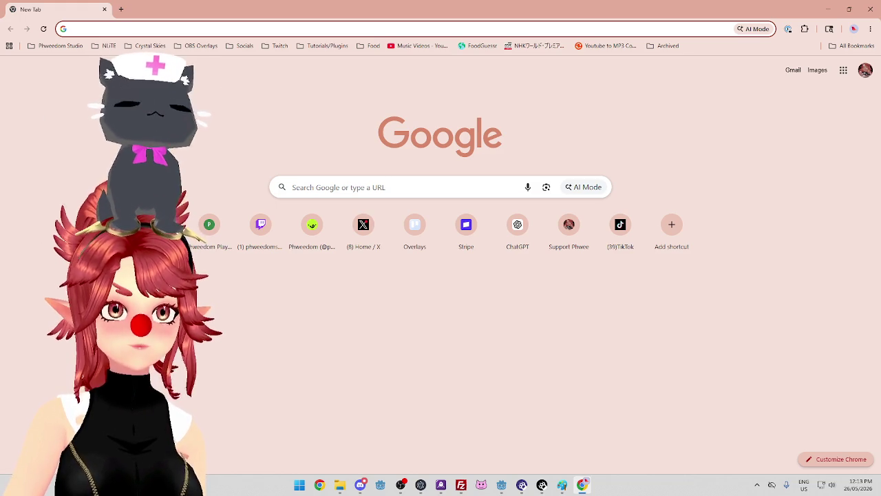
{"action": "left_click", "coordinate": [485, 48]}
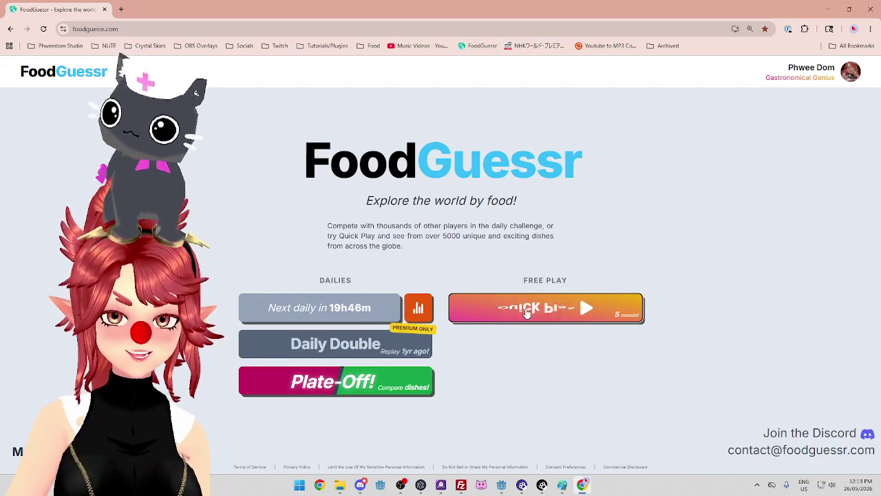
Start a FoodGuessr Quick Play game at round 1 of 5, then open a new tab
{"action": "left_click", "coordinate": [527, 312]}
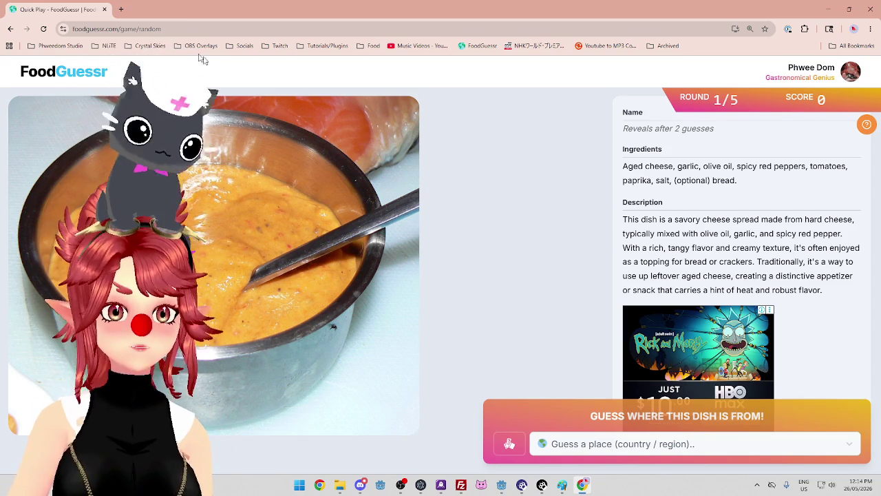
{"action": "left_click", "coordinate": [121, 8]}
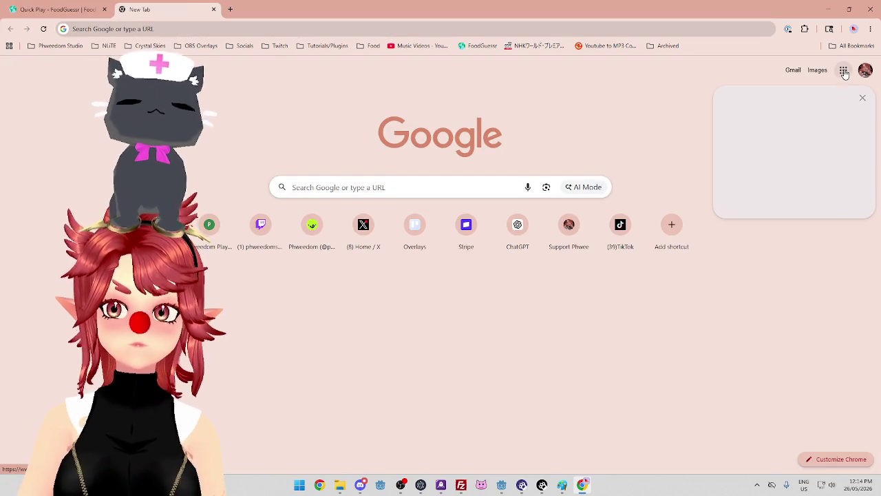
Launch Google Maps from the apps grid and frame Europe and the Mediterranean around Italy
{"action": "left_click", "coordinate": [843, 69]}
{"action": "left_click", "coordinate": [841, 143]}
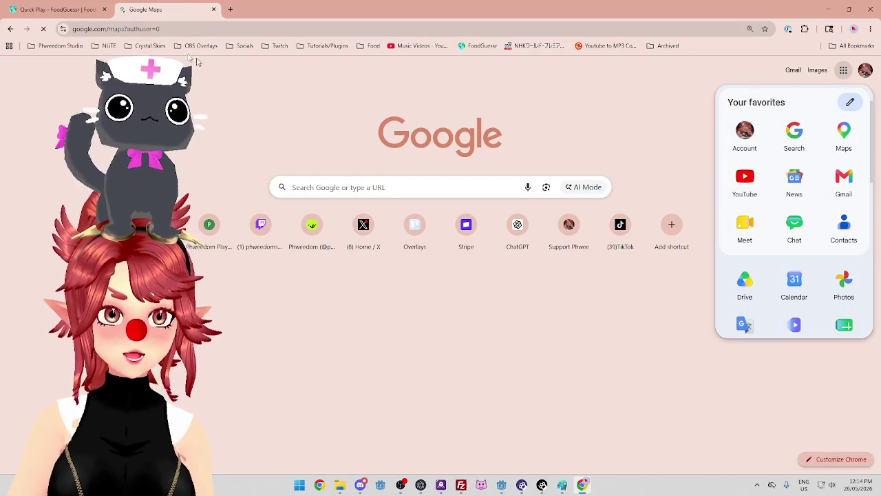
{"action": "scroll", "coordinate": [543, 240], "scroll_direction": "down", "scroll_amount": 10}
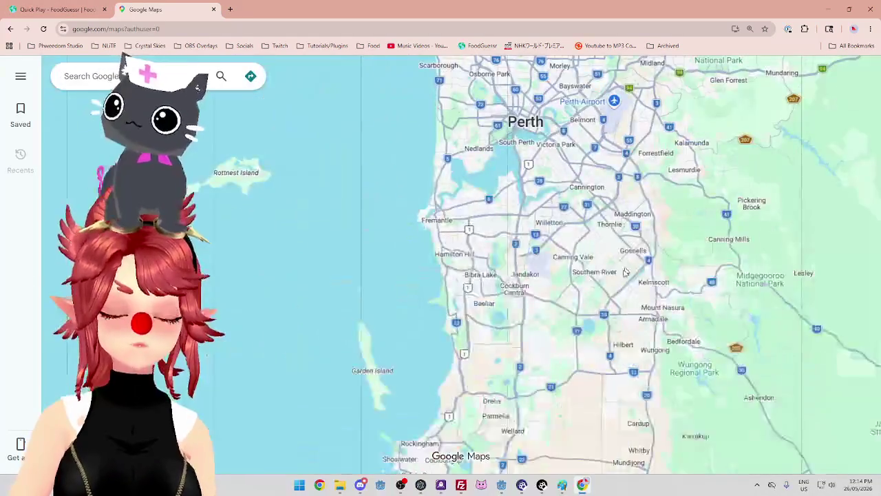
{"action": "scroll", "coordinate": [549, 239], "scroll_direction": "down", "scroll_amount": 5}
{"action": "mouse_move", "coordinate": [360, 101]}
{"action": "left_mouse_down"}
{"action": "mouse_move", "coordinate": [490, 275]}
{"action": "mouse_move", "coordinate": [580, 341]}
{"action": "left_mouse_up"}
{"action": "mouse_move", "coordinate": [344, 137]}
{"action": "left_mouse_down"}
{"action": "mouse_move", "coordinate": [472, 250]}
{"action": "mouse_move", "coordinate": [657, 337]}
{"action": "left_mouse_up"}
{"action": "left_click_drag", "start_coordinate": [438, 218], "coordinate": [510, 294]}
{"action": "scroll", "coordinate": [413, 303], "scroll_direction": "up", "scroll_amount": 3}
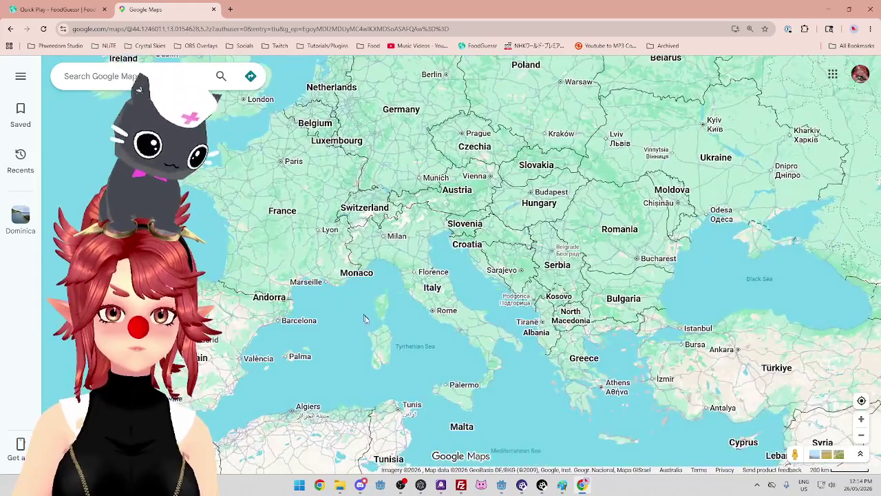
{"action": "left_click_drag", "start_coordinate": [362, 313], "coordinate": [370, 348]}
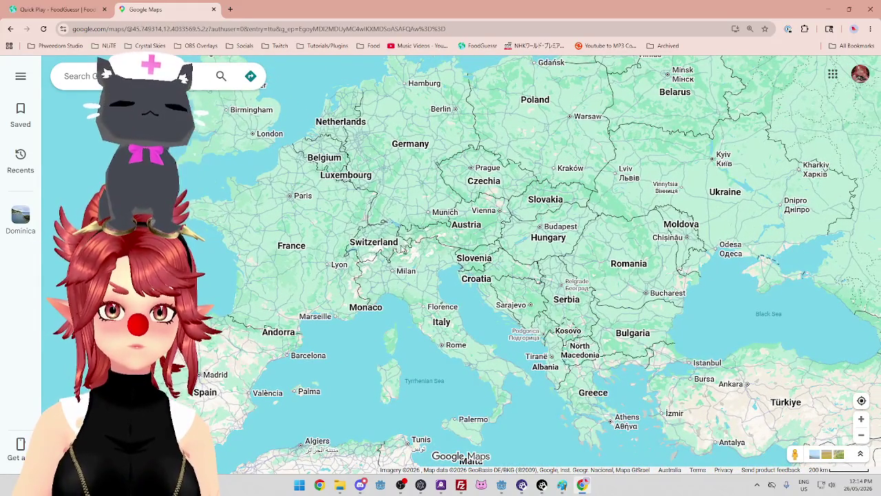
{"action": "left_click_drag", "start_coordinate": [369, 349], "coordinate": [367, 315]}
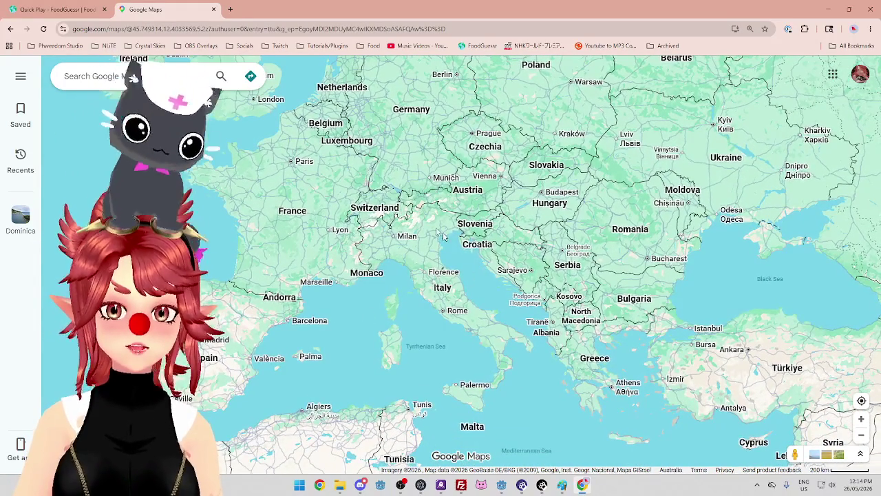